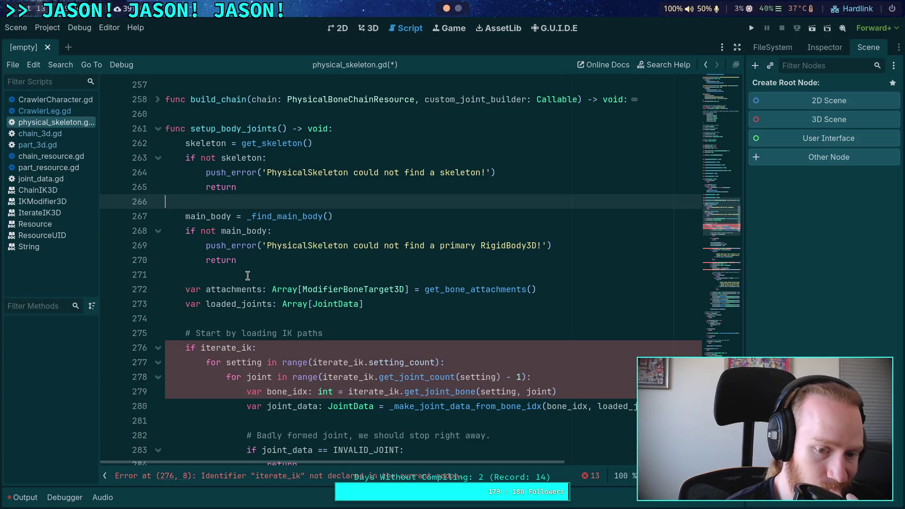
Scroll past physical_skeleton.gd's code and switch to chain_3d.gd, showing its motor velocity loop
{"action": "scroll", "coordinate": [247, 276], "scroll_direction": "down", "scroll_amount": 4}
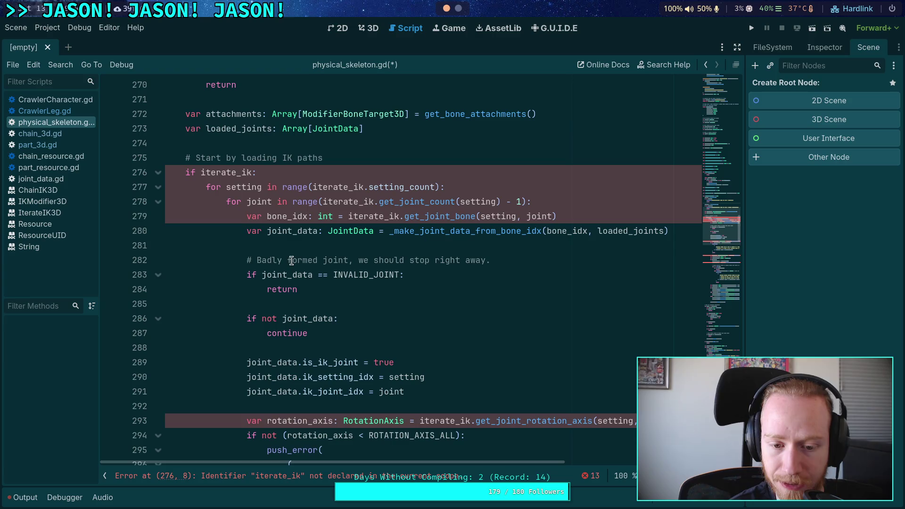
{"action": "left_click", "coordinate": [58, 136]}
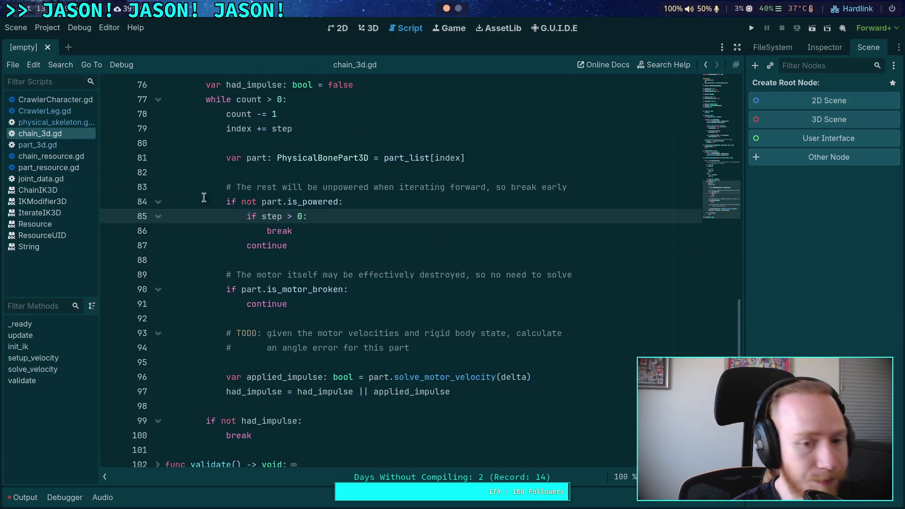
Fold solve_velocity, setup_velocity, init_ik, update and _ready in chain_3d.gd
{"action": "scroll", "coordinate": [207, 239], "scroll_direction": "up", "scroll_amount": 10}
{"action": "left_click", "coordinate": [158, 289]}
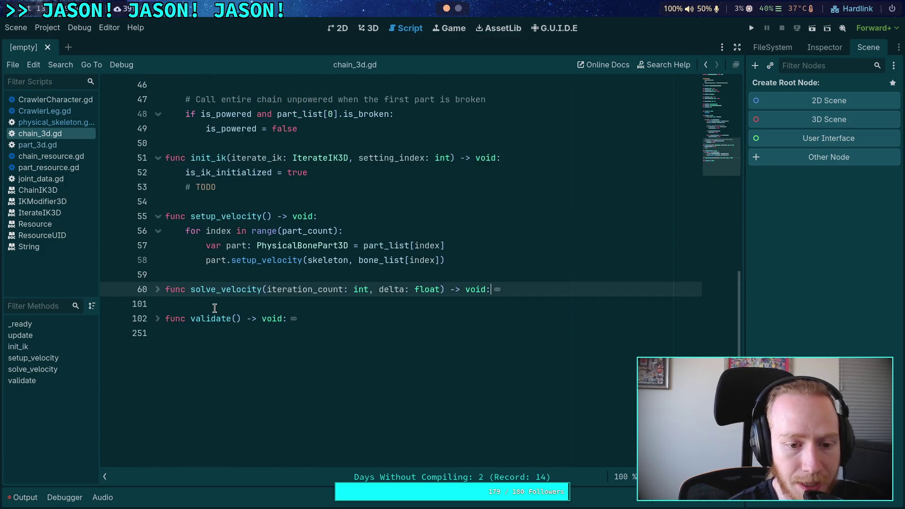
{"action": "scroll", "coordinate": [190, 277], "scroll_direction": "up", "scroll_amount": 3}
{"action": "left_click", "coordinate": [157, 348]}
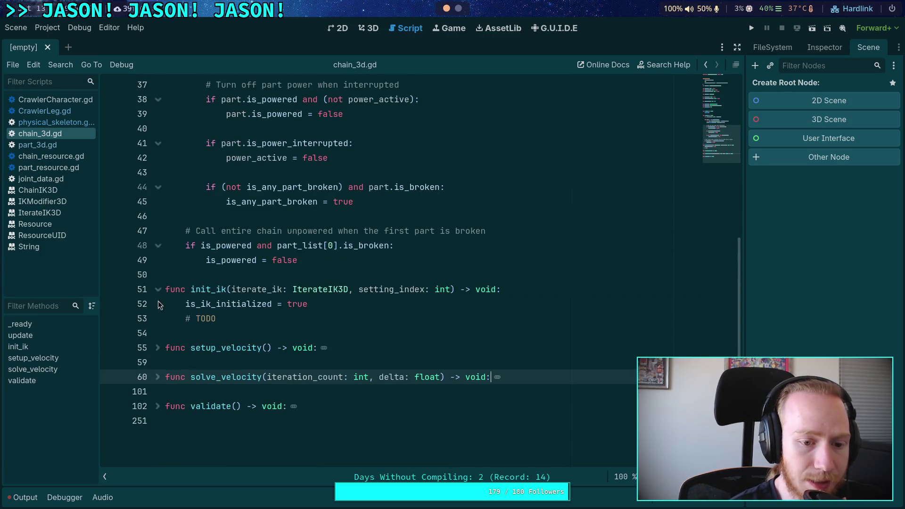
{"action": "left_click", "coordinate": [157, 289]}
{"action": "scroll", "coordinate": [164, 280], "scroll_direction": "up", "scroll_amount": 5}
{"action": "left_click", "coordinate": [158, 202]}
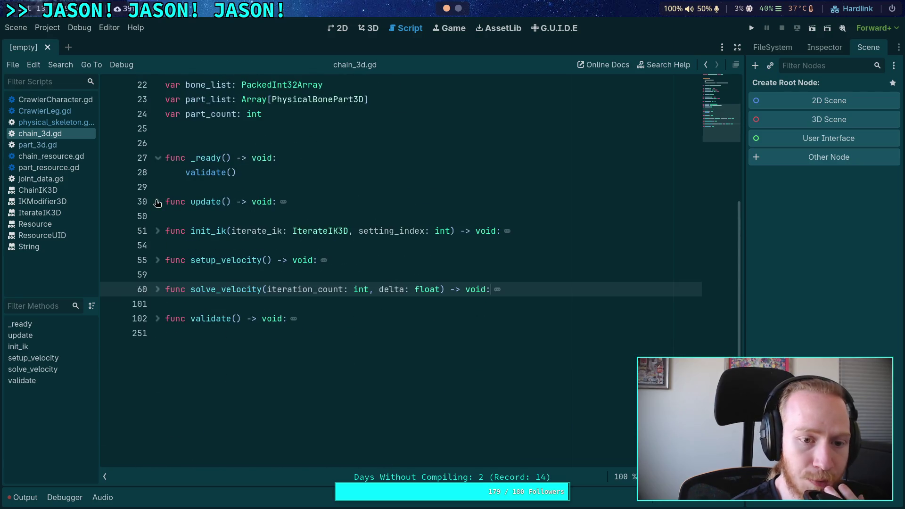
{"action": "left_click", "coordinate": [159, 159]}
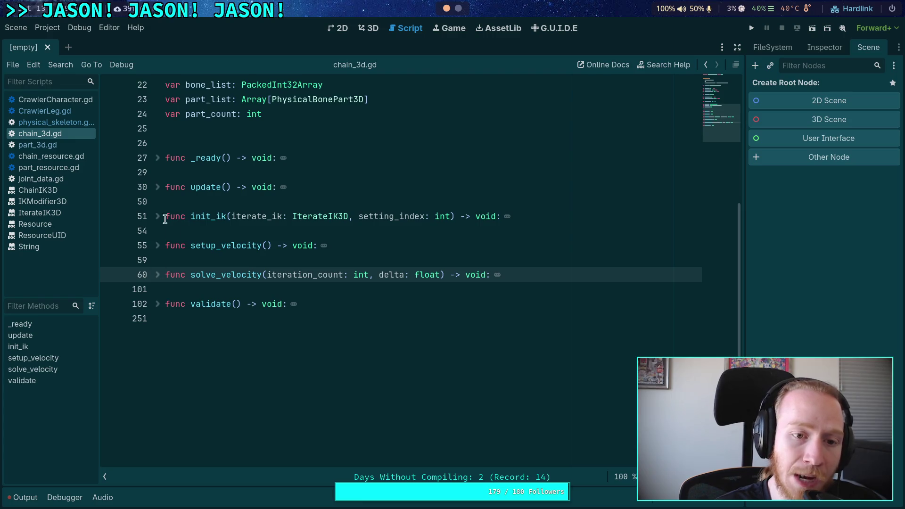
Review the bone_list, part_list and part_count declarations, unfold _ready, then return to physical_skeleton.gd
{"action": "scroll", "coordinate": [198, 218], "scroll_direction": "up", "scroll_amount": 3}
{"action": "left_click", "coordinate": [266, 246]}
{"action": "left_click_drag", "start_coordinate": [266, 246], "coordinate": [165, 216]}
{"action": "left_click", "coordinate": [313, 256]}
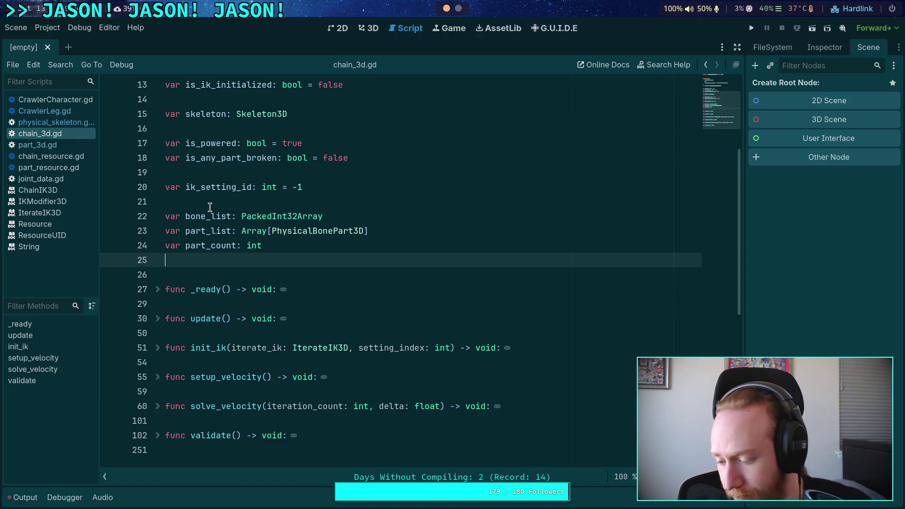
{"action": "left_click", "coordinate": [158, 289]}
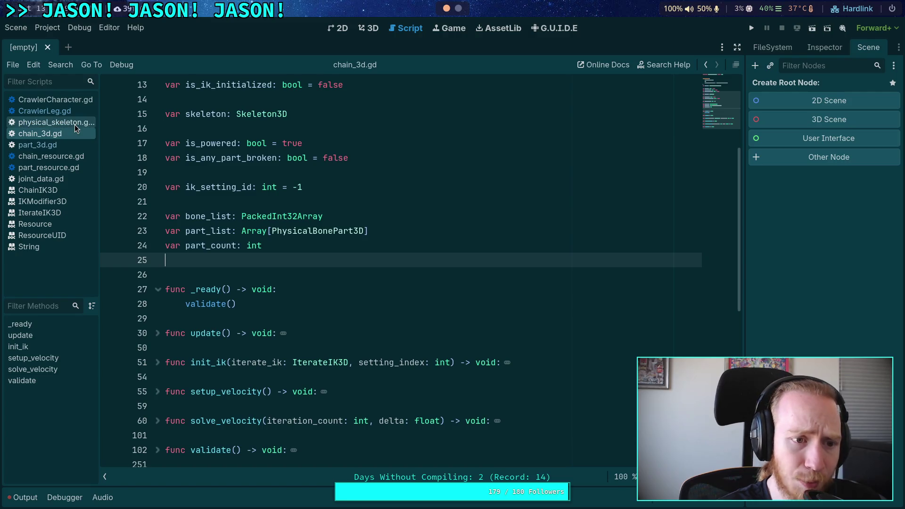
{"action": "left_click", "coordinate": [74, 124]}
Inspect the iterate_ik joint-loading loop in setup_body_joints around lines 274–285
{"action": "mouse_move", "coordinate": [352, 285]}
{"action": "left_mouse_down"}
{"action": "mouse_move", "coordinate": [236, 217]}
{"action": "mouse_move", "coordinate": [217, 172]}
{"action": "left_mouse_up"}
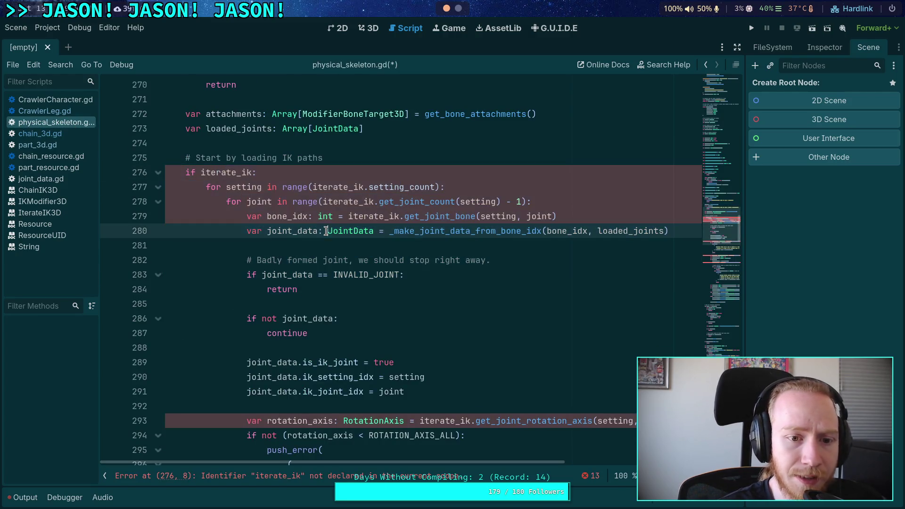
{"action": "left_click", "coordinate": [329, 260]}
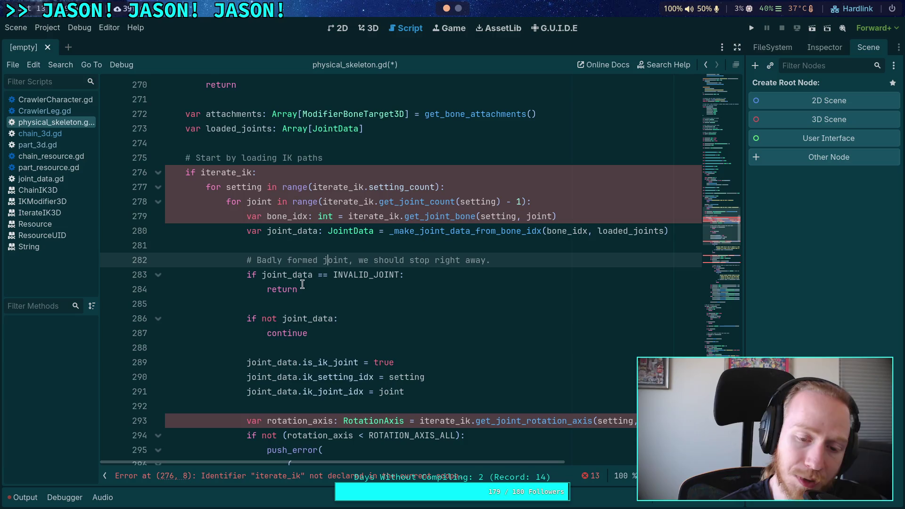
{"action": "left_click", "coordinate": [318, 302]}
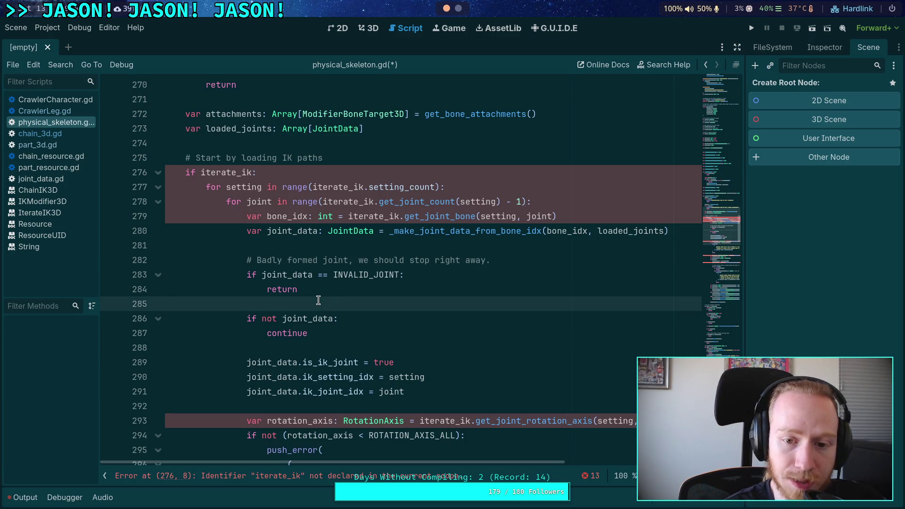
{"action": "scroll", "coordinate": [318, 300], "scroll_direction": "up", "scroll_amount": 3}
{"action": "left_click", "coordinate": [315, 272]}
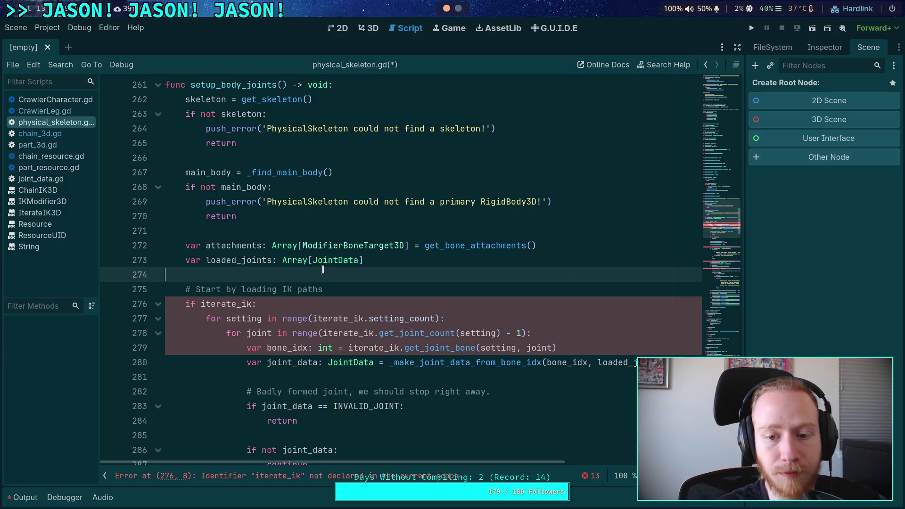
Unfold build_chain(chain, custom_joint_builder) to reveal its body is only pass
{"action": "scroll", "coordinate": [336, 269], "scroll_direction": "up", "scroll_amount": 2}
{"action": "scroll", "coordinate": [329, 268], "scroll_direction": "up", "scroll_amount": 1}
{"action": "left_click", "coordinate": [267, 289]}
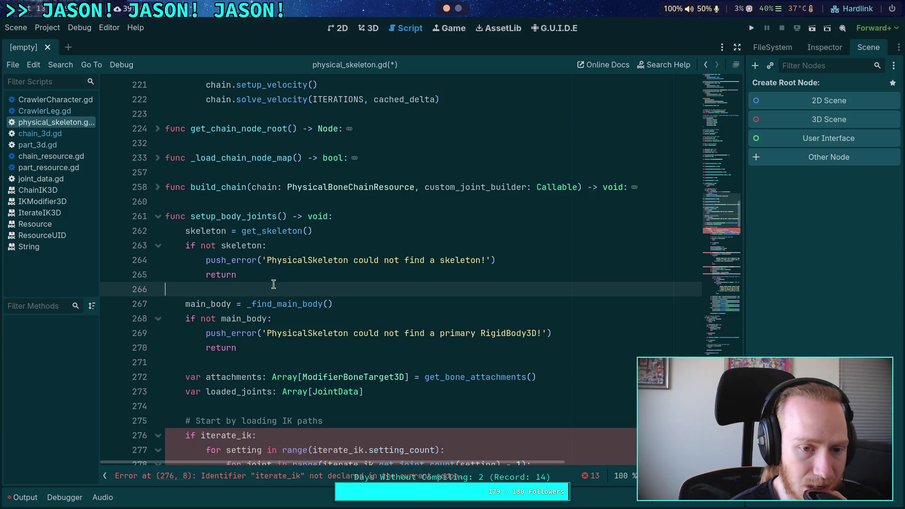
{"action": "left_click", "coordinate": [158, 188]}
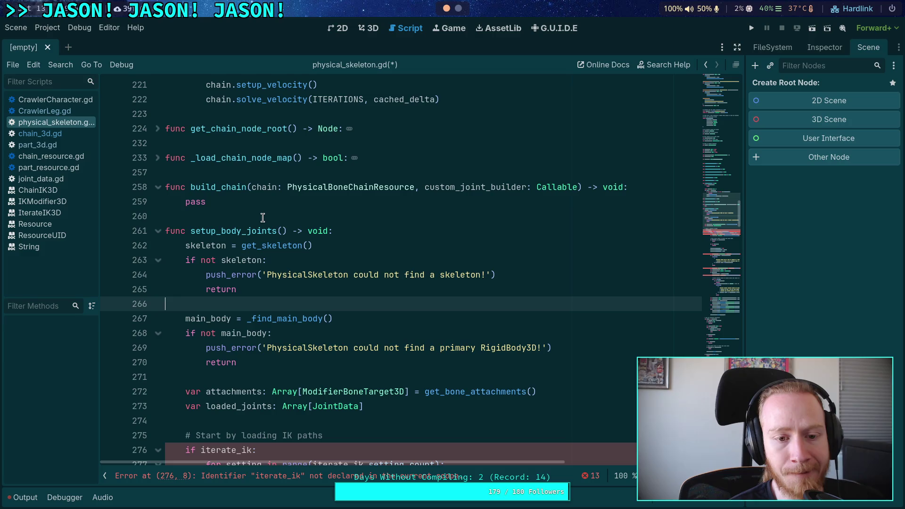
Search the script for setup_body_joints and jump to its match on line 158
{"action": "double_click", "coordinate": [250, 229]}
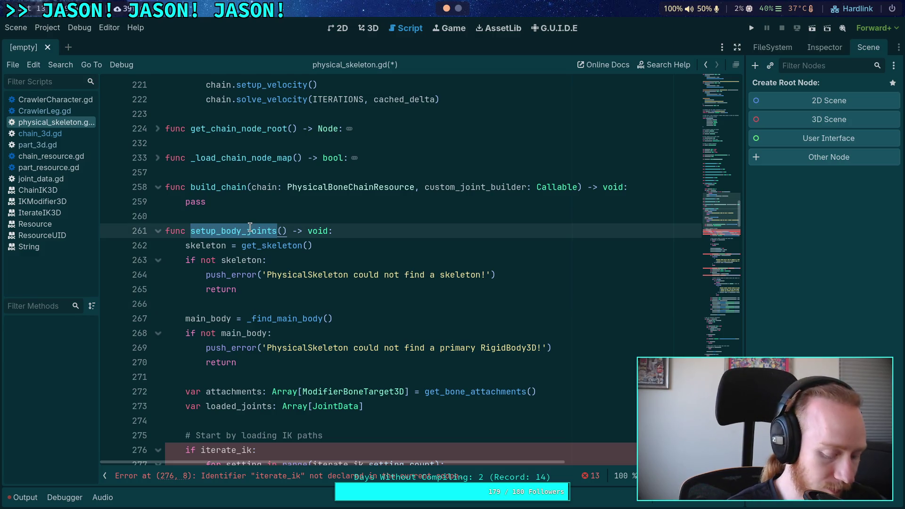
{"action": "key", "text": "ctrl+f"}
{"action": "left_click", "coordinate": [594, 477]}
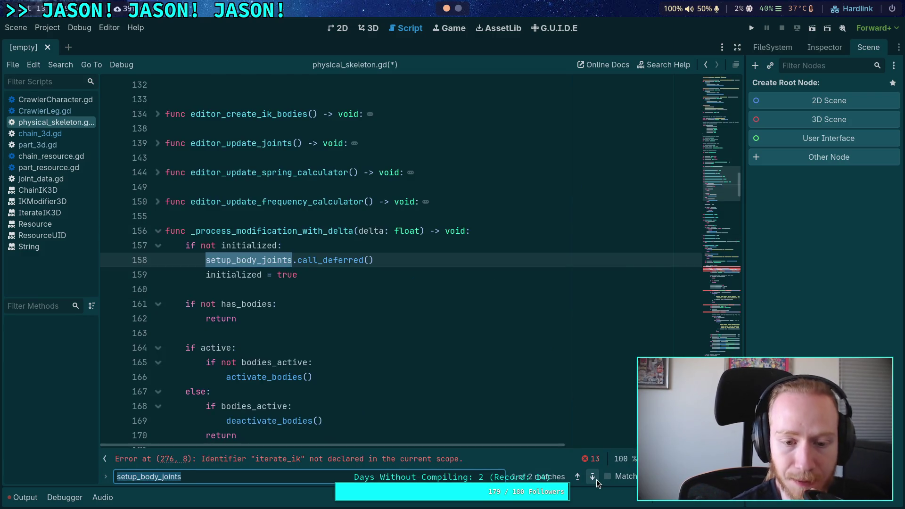
{"action": "scroll", "coordinate": [341, 314], "scroll_direction": "down", "scroll_amount": 2}
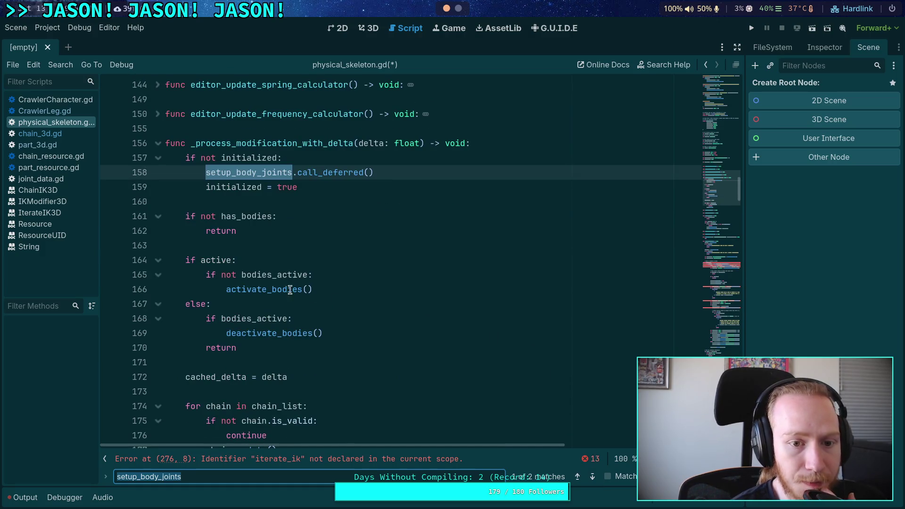
{"action": "scroll", "coordinate": [175, 229], "scroll_direction": "down", "scroll_amount": 15}
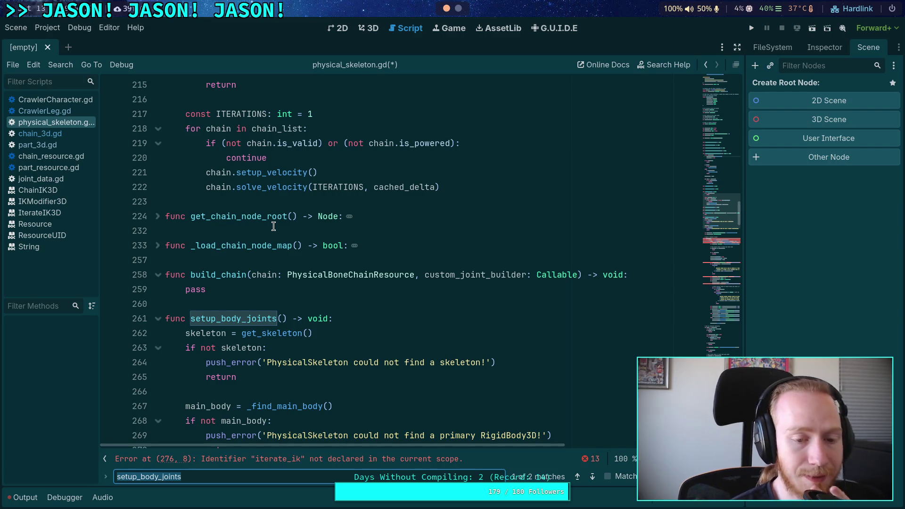
{"action": "key", "text": "Return"}
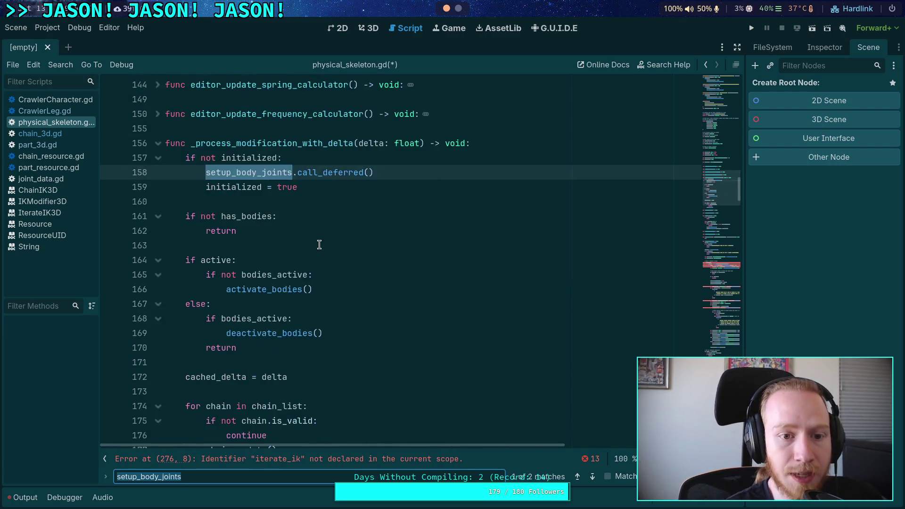
{"action": "scroll", "coordinate": [319, 244], "scroll_direction": "up", "scroll_amount": 7}
Select chain_list, then the whole setup_body_joints.call_deferred() call on line 158
{"action": "double_click", "coordinate": [212, 201]}
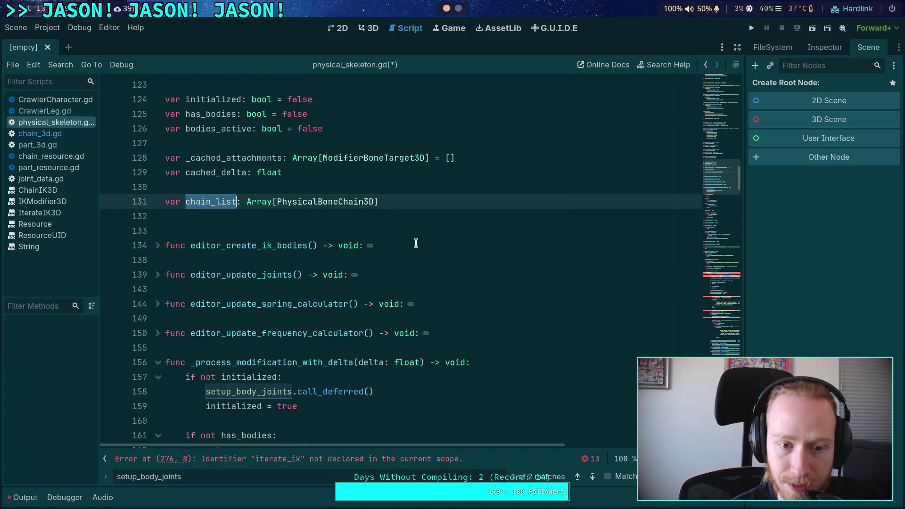
{"action": "scroll", "coordinate": [416, 243], "scroll_direction": "down", "scroll_amount": 7}
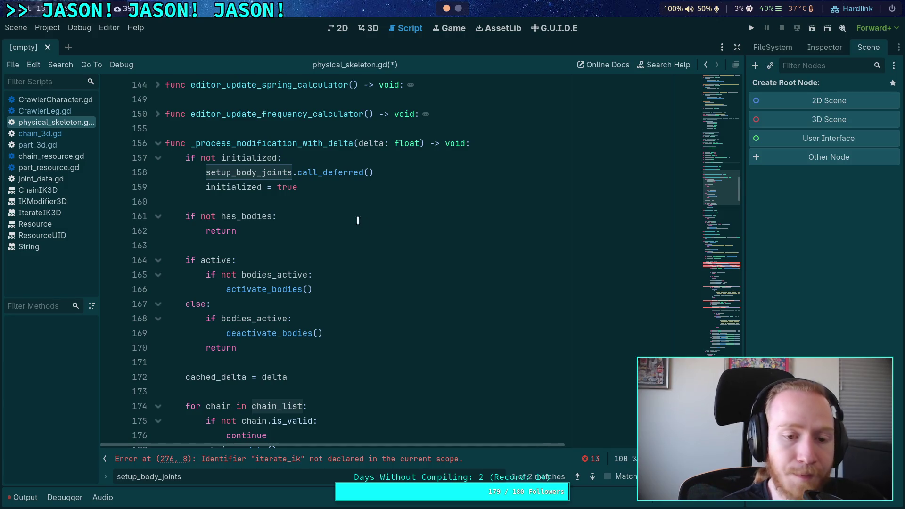
{"action": "scroll", "coordinate": [242, 228], "scroll_direction": "up", "scroll_amount": 1}
{"action": "scroll", "coordinate": [241, 228], "scroll_direction": "up", "scroll_amount": 2}
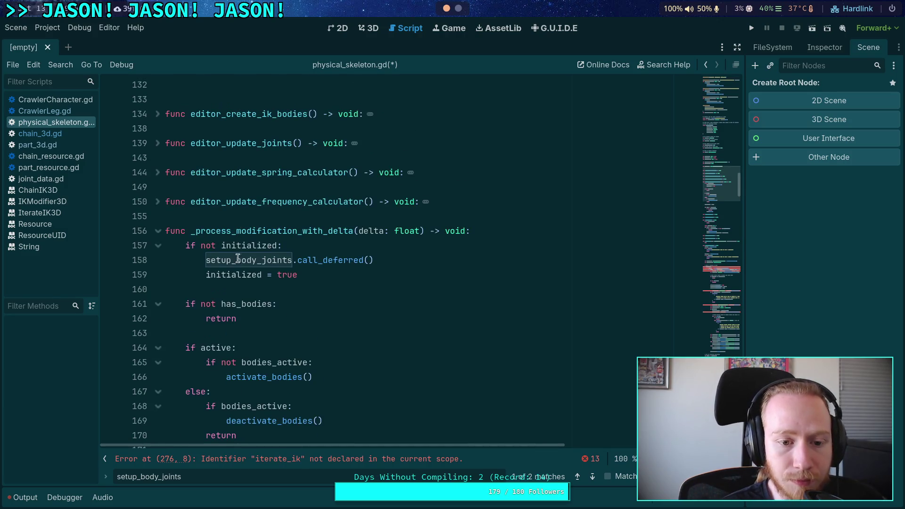
{"action": "double_click", "coordinate": [239, 260]}
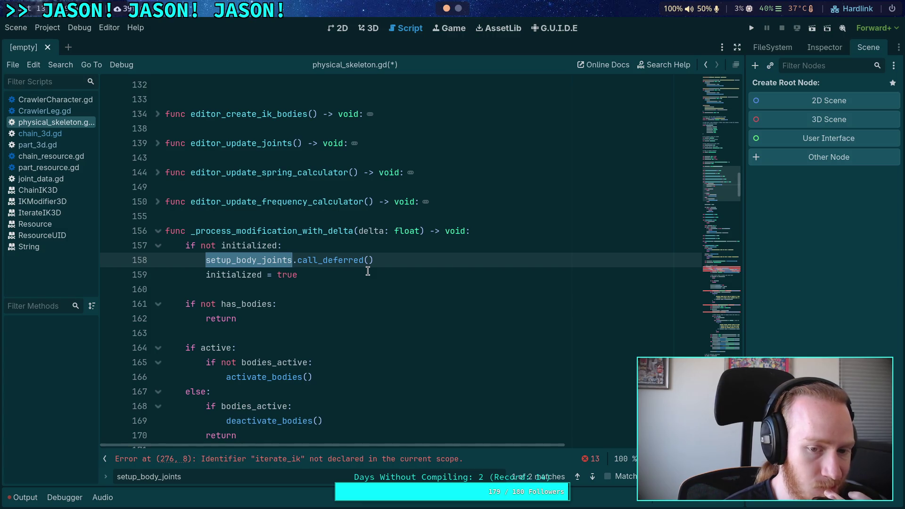
{"action": "left_click_drag", "start_coordinate": [388, 262], "coordinate": [207, 260]}
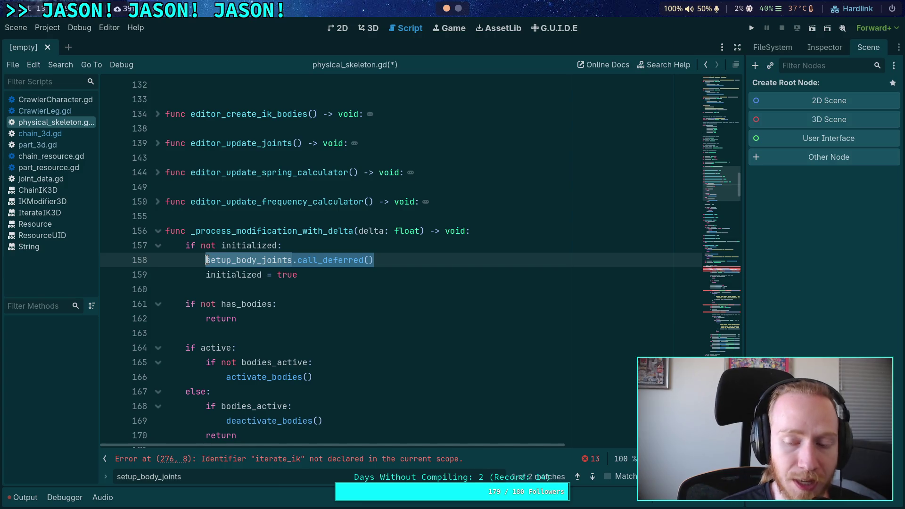
{"action": "scroll", "coordinate": [207, 260], "scroll_direction": "down", "scroll_amount": 20}
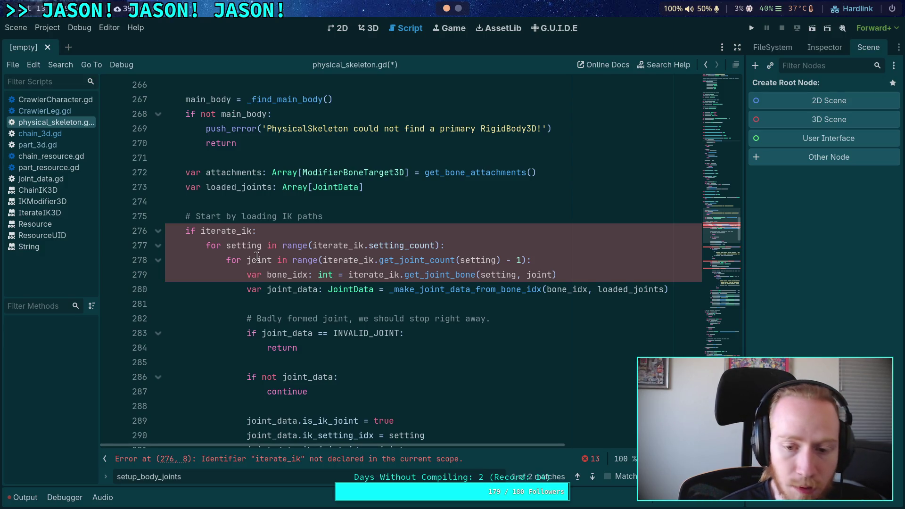
{"action": "scroll", "coordinate": [256, 256], "scroll_direction": "down", "scroll_amount": 2}
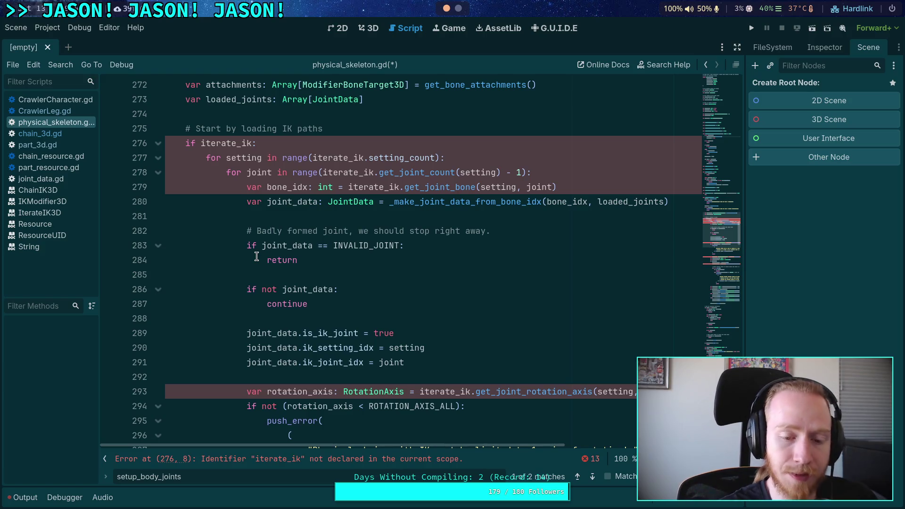
{"action": "scroll", "coordinate": [257, 257], "scroll_direction": "down", "scroll_amount": 12}
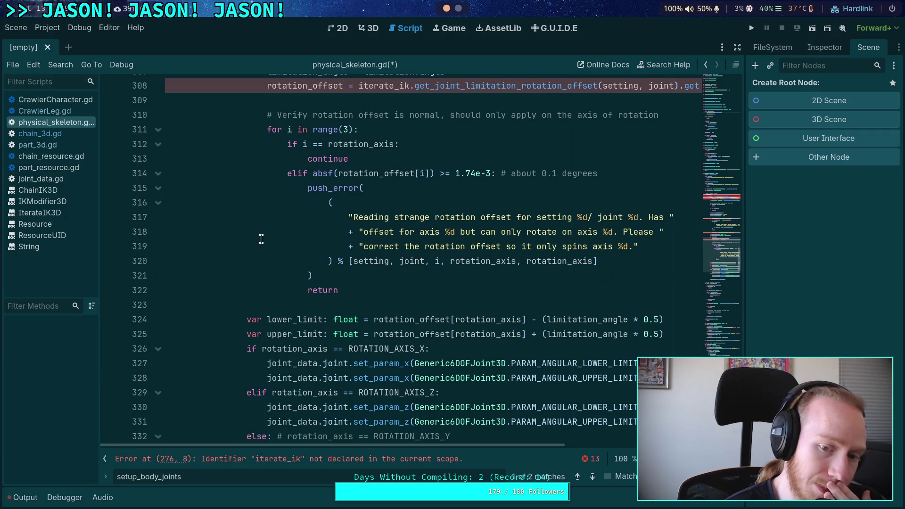
{"action": "scroll", "coordinate": [262, 239], "scroll_direction": "down", "scroll_amount": 2}
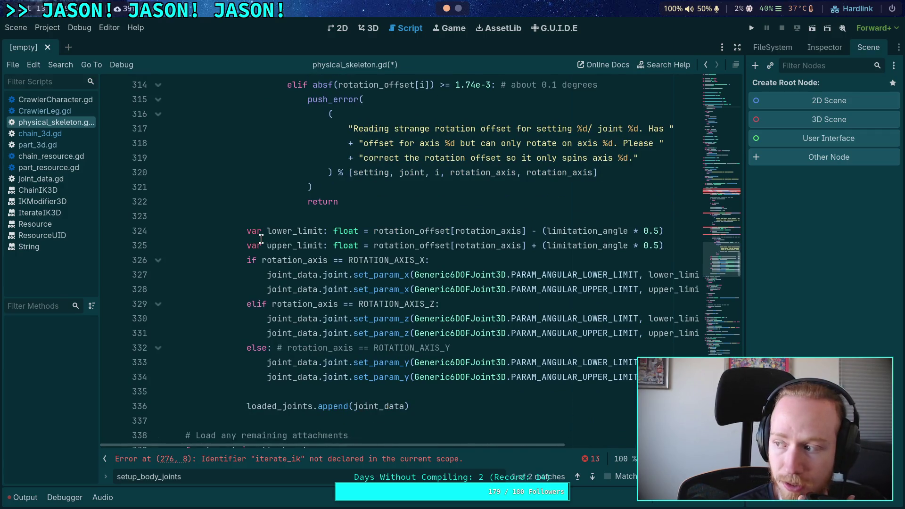
{"action": "scroll", "coordinate": [261, 238], "scroll_direction": "down", "scroll_amount": 7}
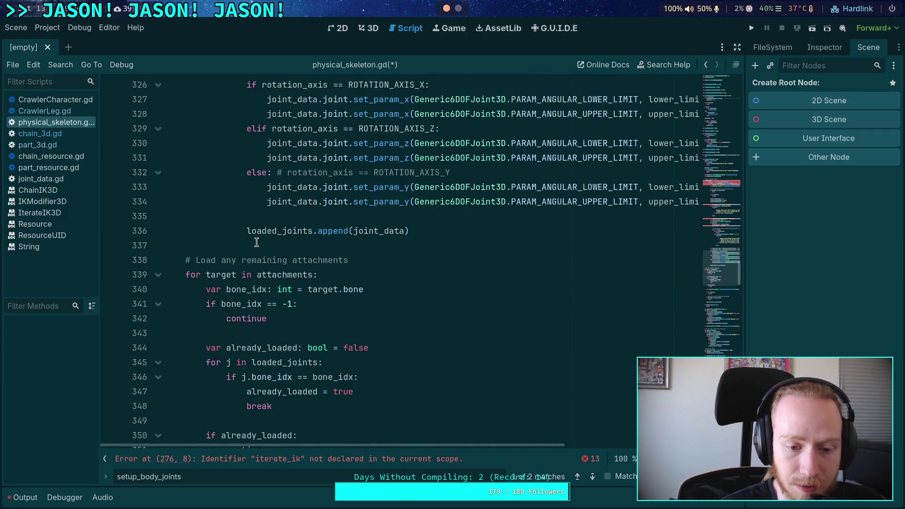
{"action": "scroll", "coordinate": [269, 256], "scroll_direction": "down", "scroll_amount": 4}
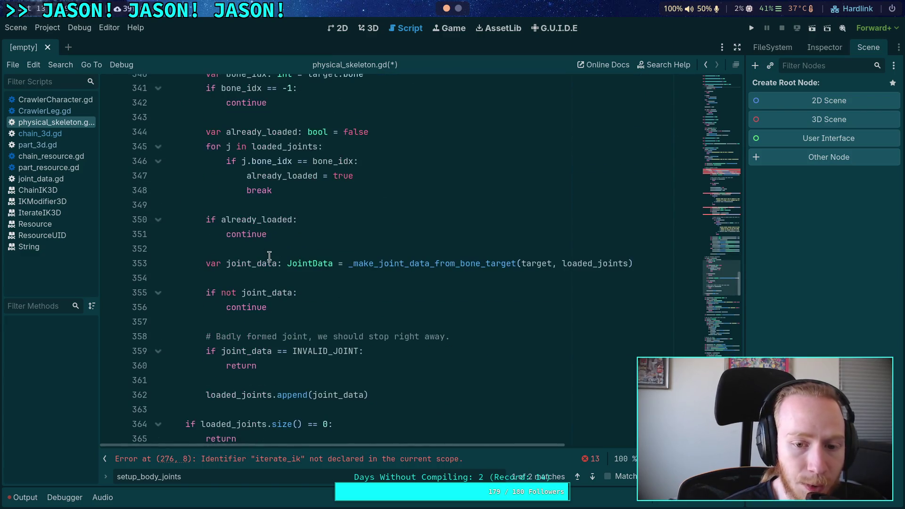
{"action": "scroll", "coordinate": [269, 256], "scroll_direction": "down", "scroll_amount": 2}
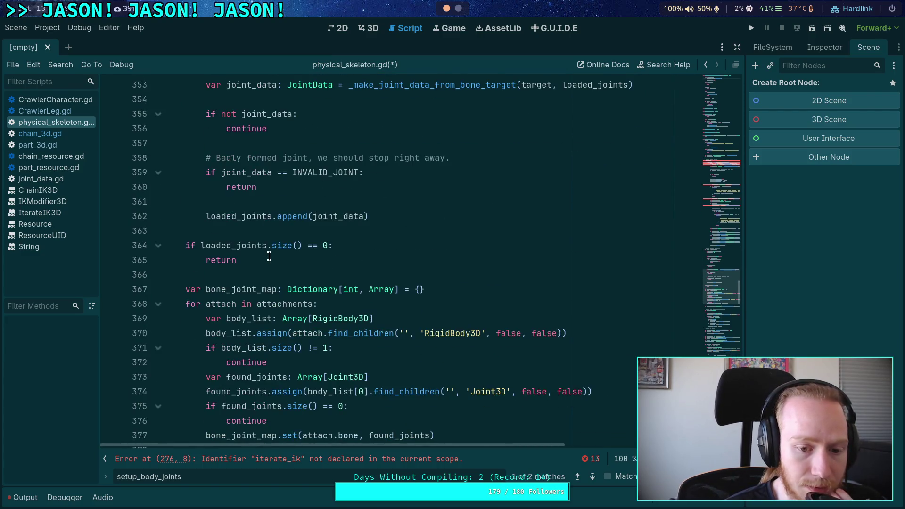
{"action": "scroll", "coordinate": [269, 256], "scroll_direction": "down", "scroll_amount": 3}
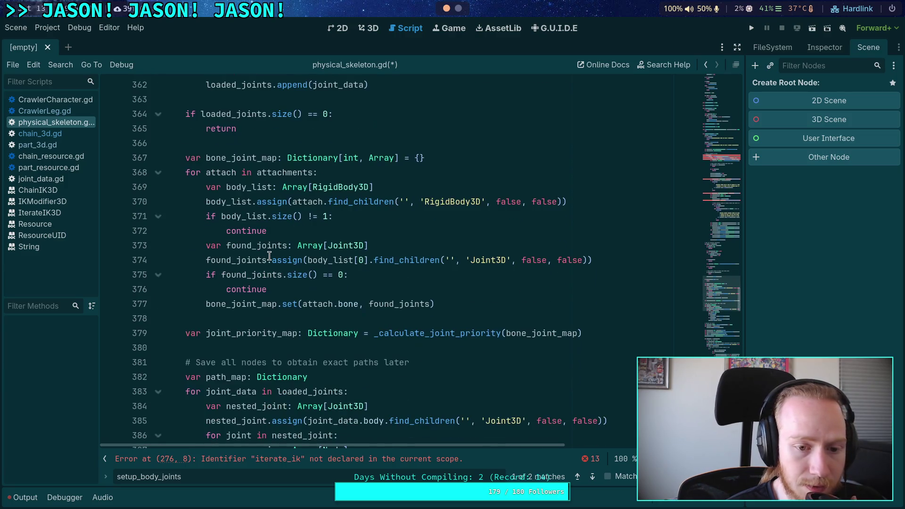
{"action": "scroll", "coordinate": [269, 255], "scroll_direction": "down", "scroll_amount": 4}
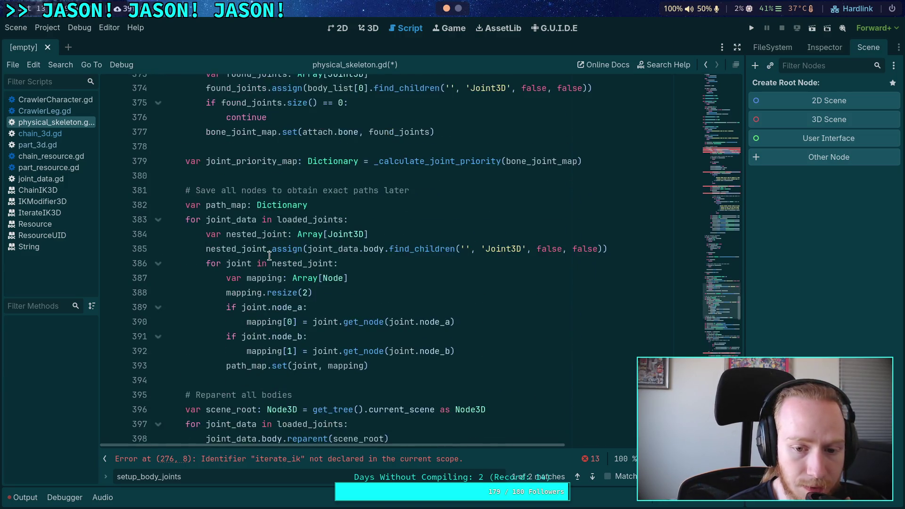
{"action": "scroll", "coordinate": [269, 256], "scroll_direction": "down", "scroll_amount": 3}
{"action": "scroll", "coordinate": [269, 256], "scroll_direction": "down", "scroll_amount": 1}
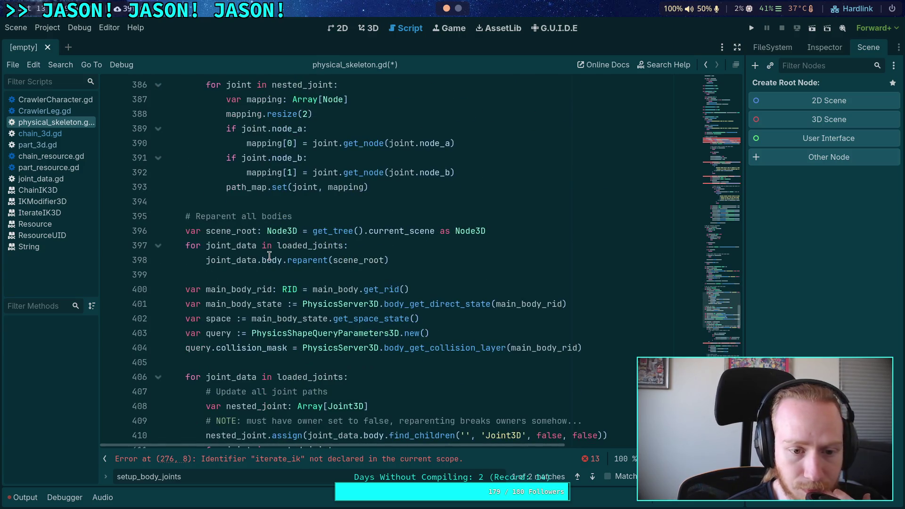
{"action": "left_click_drag", "start_coordinate": [396, 261], "coordinate": [189, 232]}
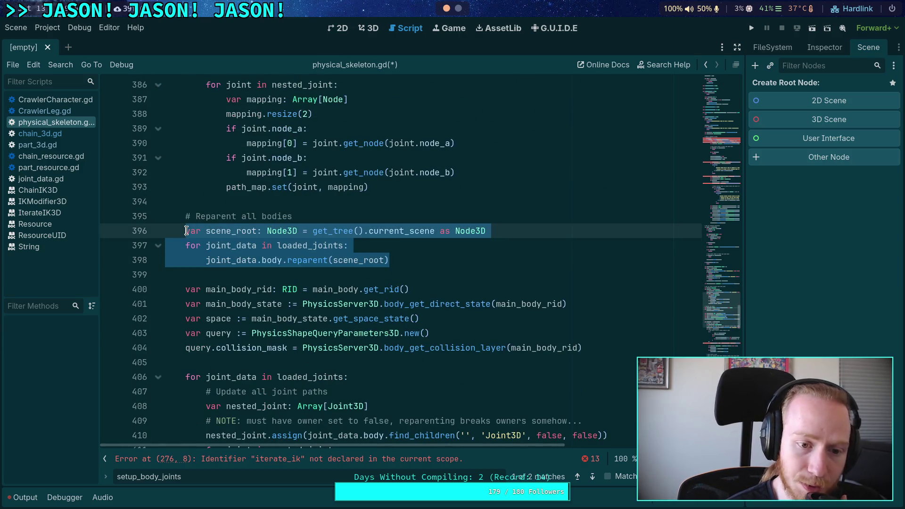
{"action": "left_click", "coordinate": [295, 274]}
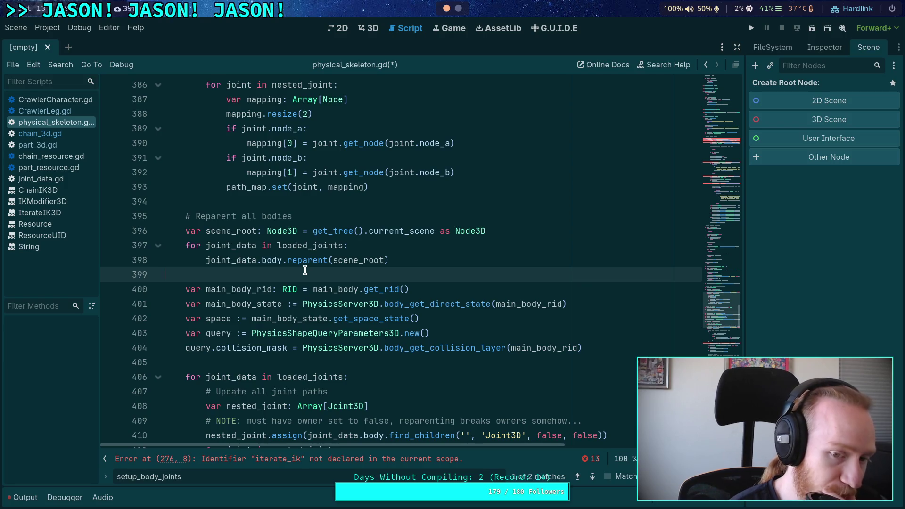
{"action": "scroll", "coordinate": [305, 270], "scroll_direction": "down", "scroll_amount": 2}
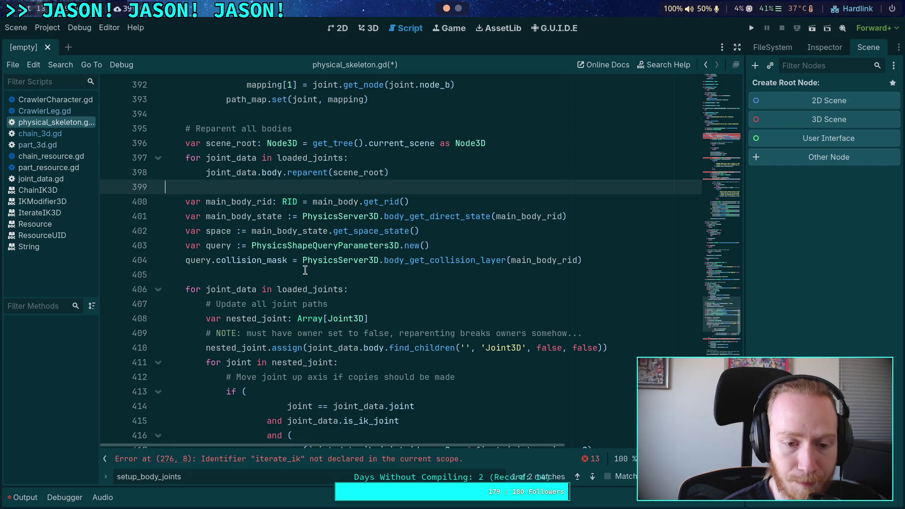
{"action": "scroll", "coordinate": [305, 270], "scroll_direction": "down", "scroll_amount": 6}
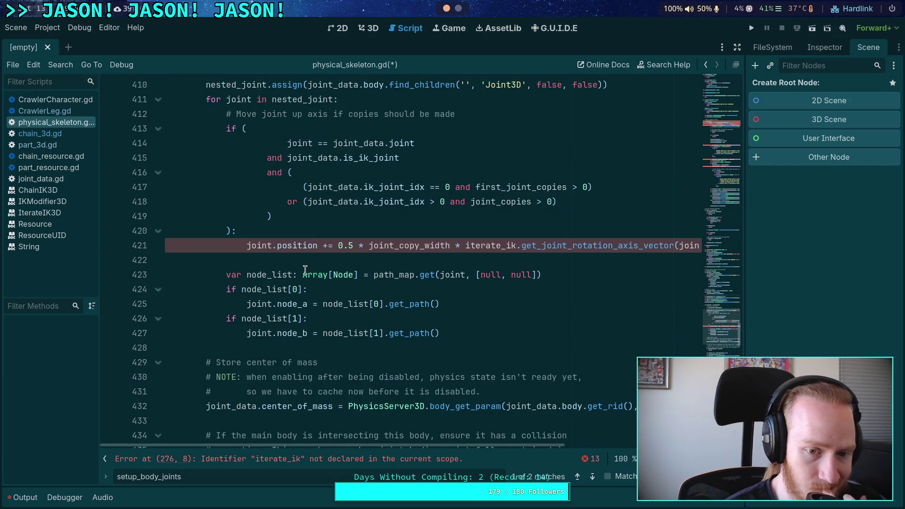
{"action": "scroll", "coordinate": [344, 278], "scroll_direction": "up", "scroll_amount": 1}
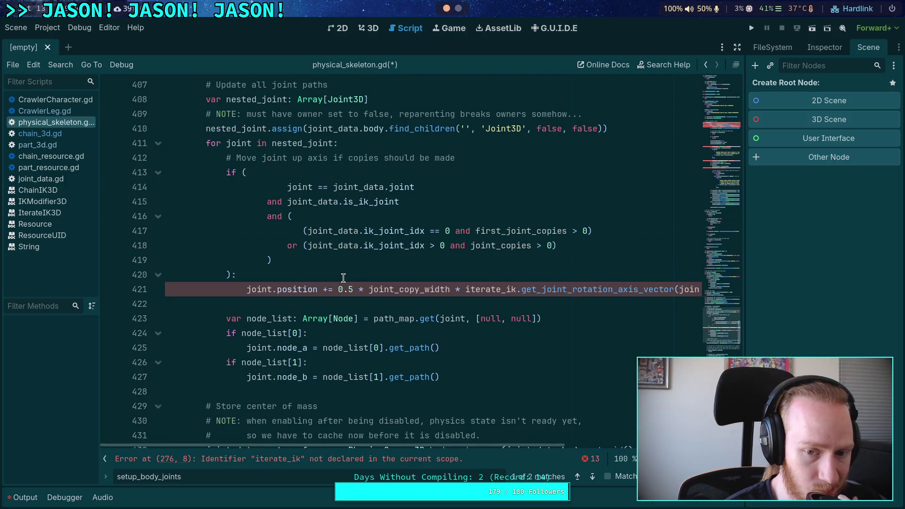
{"action": "scroll", "coordinate": [343, 278], "scroll_direction": "down", "scroll_amount": 6}
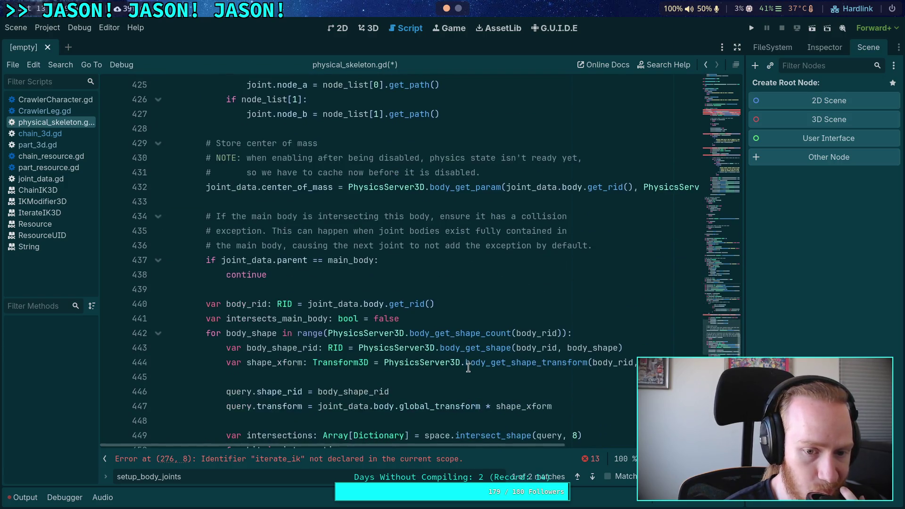
{"action": "left_click", "coordinate": [286, 286]}
{"action": "scroll", "coordinate": [302, 302], "scroll_direction": "down", "scroll_amount": 8}
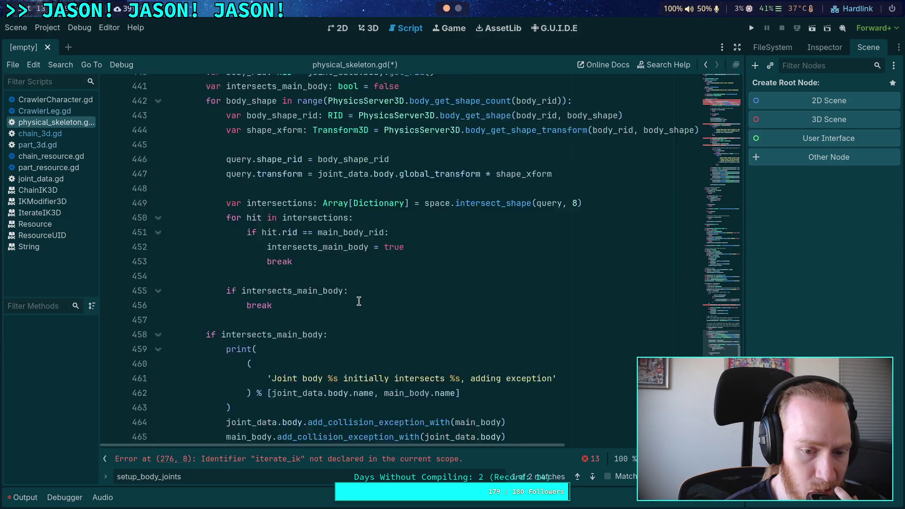
{"action": "scroll", "coordinate": [359, 300], "scroll_direction": "down", "scroll_amount": 5}
{"action": "scroll", "coordinate": [357, 301], "scroll_direction": "down", "scroll_amount": 8}
{"action": "scroll", "coordinate": [355, 302], "scroll_direction": "up", "scroll_amount": 7}
{"action": "scroll", "coordinate": [355, 302], "scroll_direction": "up", "scroll_amount": 20}
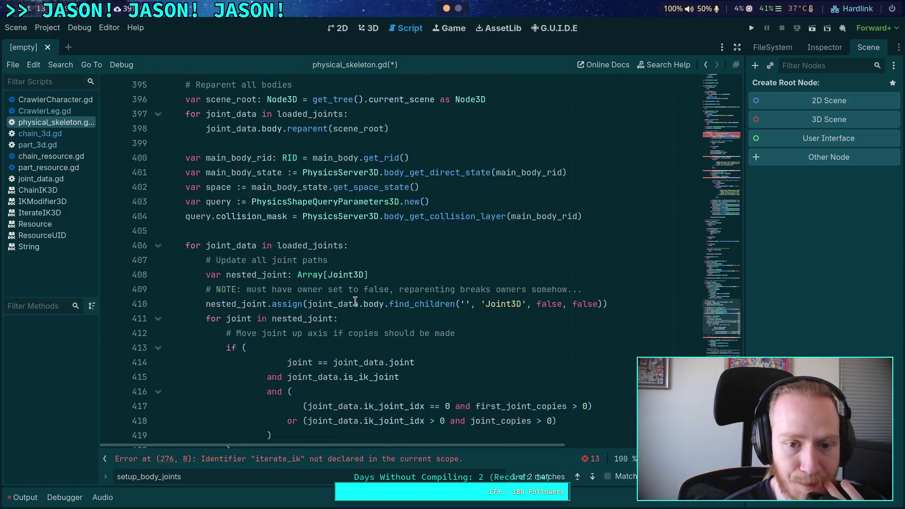
{"action": "scroll", "coordinate": [355, 301], "scroll_direction": "up", "scroll_amount": 17}
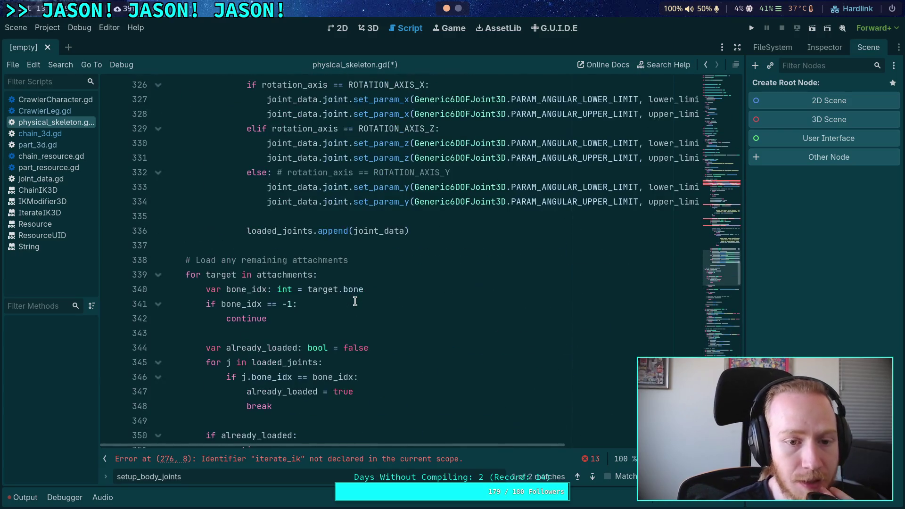
{"action": "scroll", "coordinate": [347, 297], "scroll_direction": "up", "scroll_amount": 12}
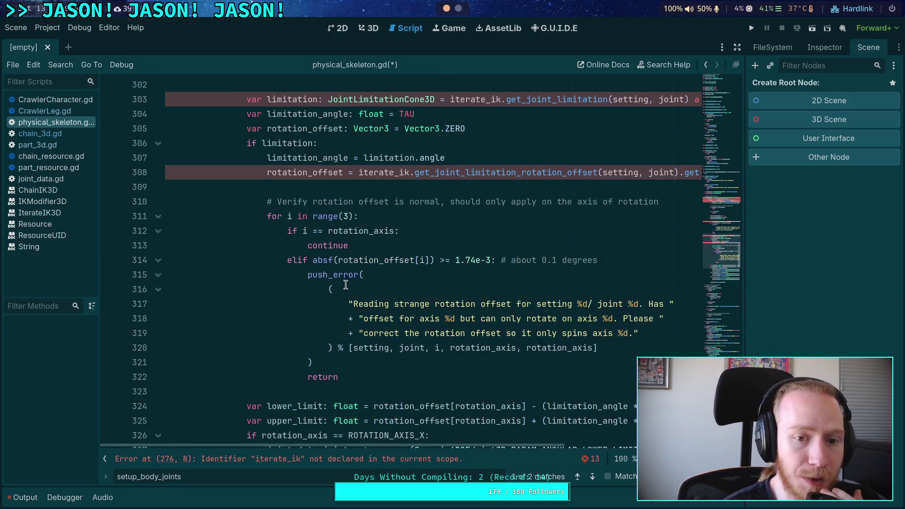
{"action": "scroll", "coordinate": [346, 285], "scroll_direction": "up", "scroll_amount": 3}
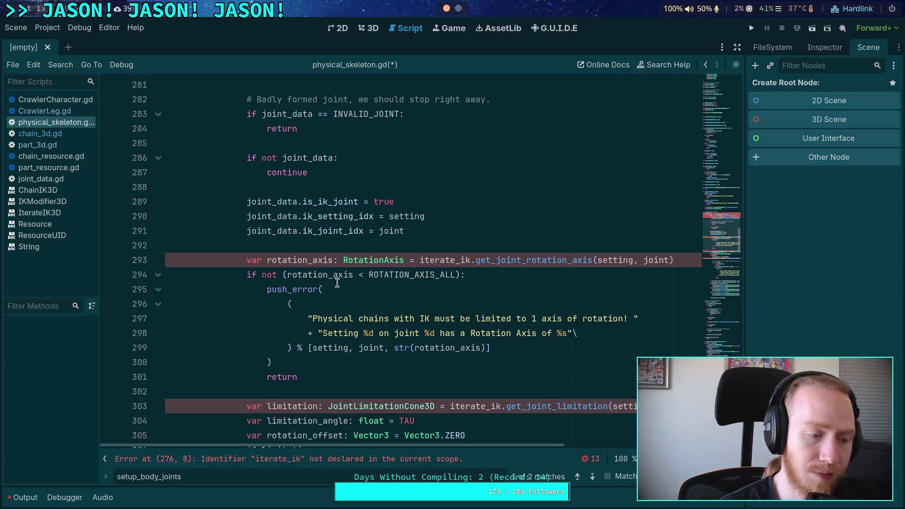
{"action": "scroll", "coordinate": [335, 283], "scroll_direction": "up", "scroll_amount": 3}
{"action": "scroll", "coordinate": [335, 283], "scroll_direction": "up", "scroll_amount": 4}
{"action": "left_click", "coordinate": [278, 289]}
{"action": "scroll", "coordinate": [260, 289], "scroll_direction": "up", "scroll_amount": 5}
{"action": "left_click", "coordinate": [242, 305]}
{"action": "scroll", "coordinate": [256, 288], "scroll_direction": "up", "scroll_amount": 2}
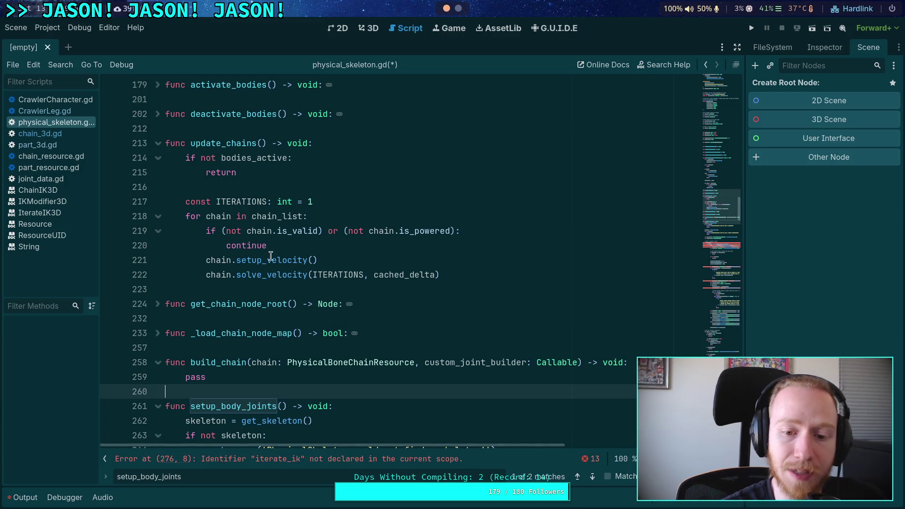
Fold the error-flagged if iterate_ik block at line 276 and highlight bone_joint_map usages
{"action": "scroll", "coordinate": [255, 288], "scroll_direction": "down", "scroll_amount": 8}
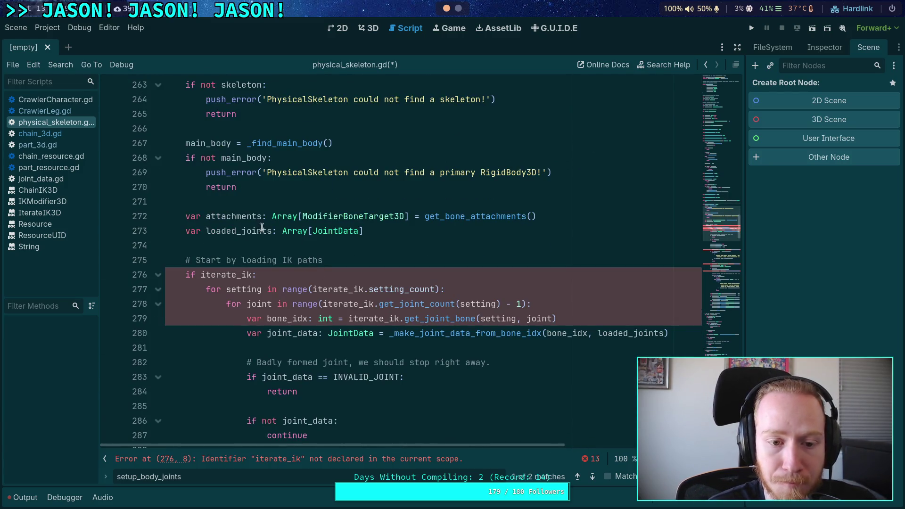
{"action": "left_click", "coordinate": [158, 274]}
{"action": "scroll", "coordinate": [241, 238], "scroll_direction": "down", "scroll_amount": 5}
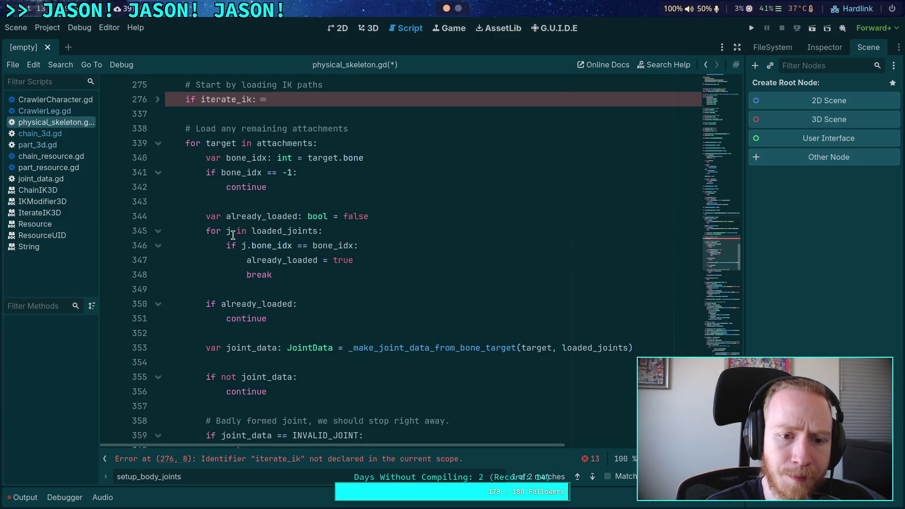
{"action": "scroll", "coordinate": [241, 238], "scroll_direction": "down", "scroll_amount": 5}
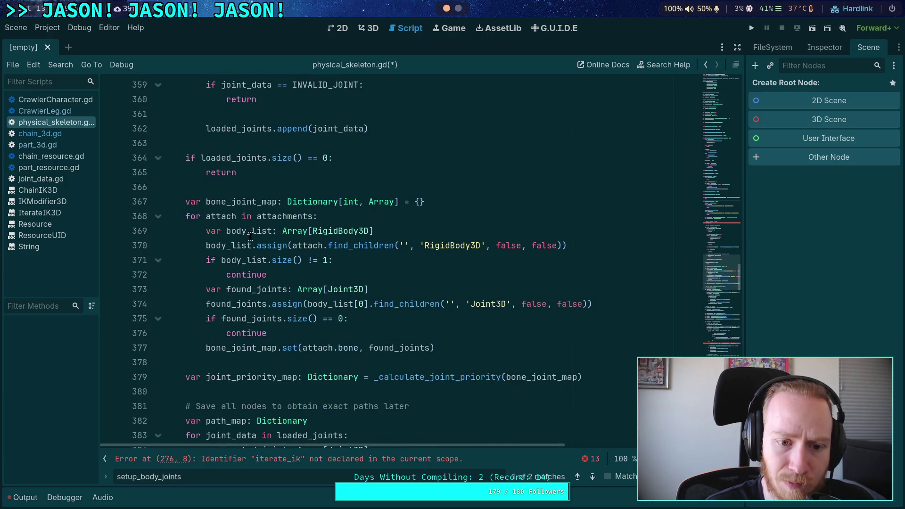
{"action": "double_click", "coordinate": [258, 202]}
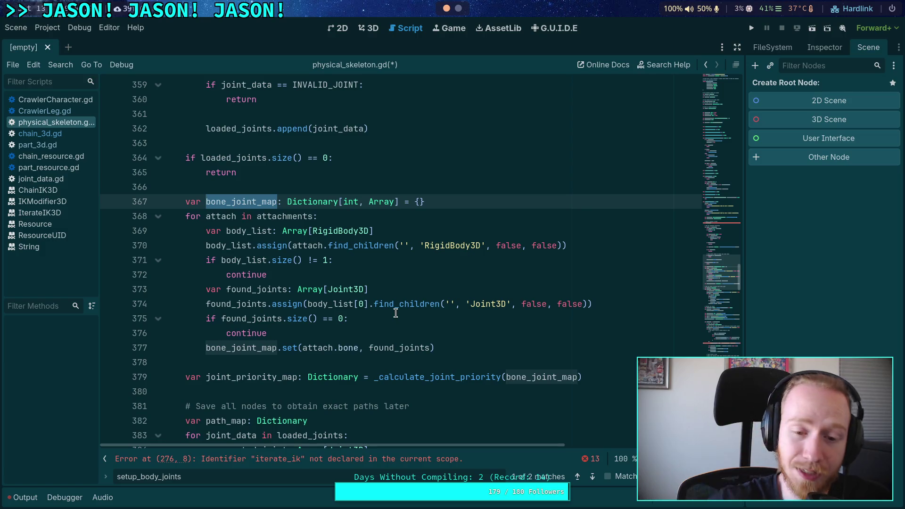
Move up past build_chain to the deferred setup_body_joints call in _process_modification_with_delta
{"action": "scroll", "coordinate": [396, 313], "scroll_direction": "up", "scroll_amount": 10}
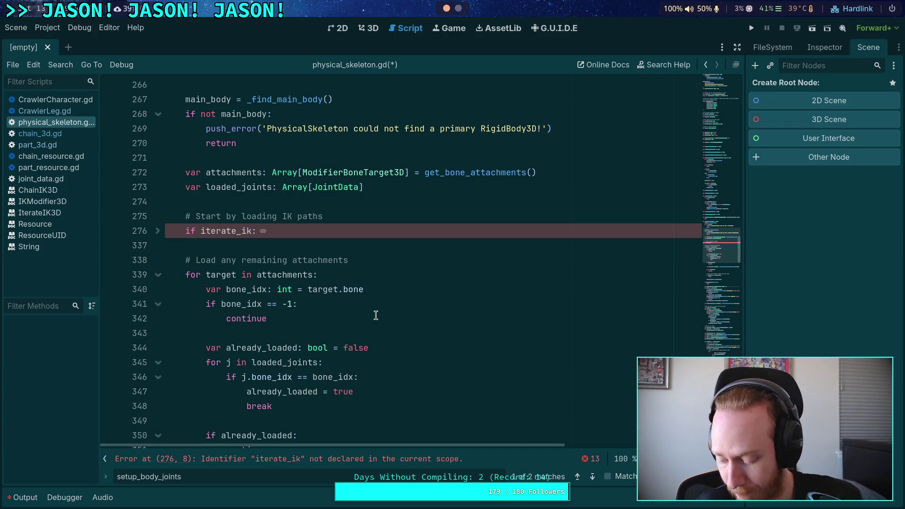
{"action": "left_click", "coordinate": [304, 245]}
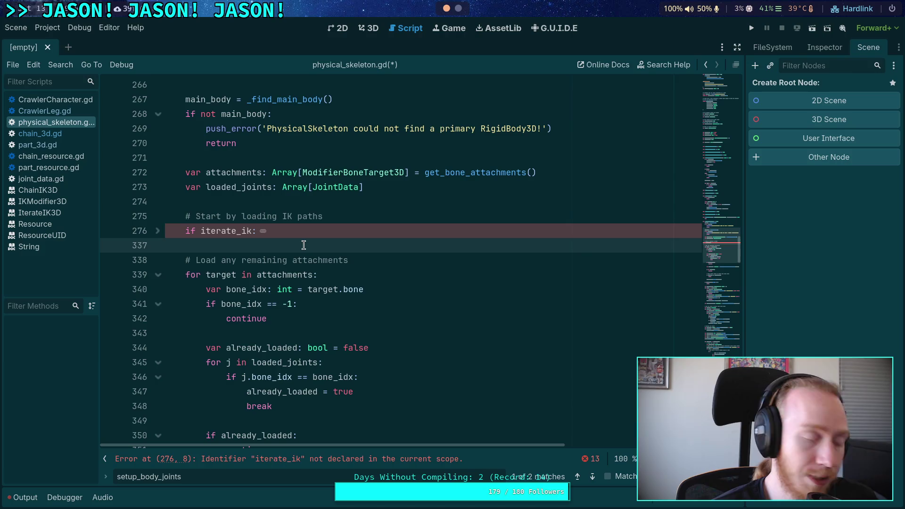
{"action": "scroll", "coordinate": [304, 245], "scroll_direction": "up", "scroll_amount": 4}
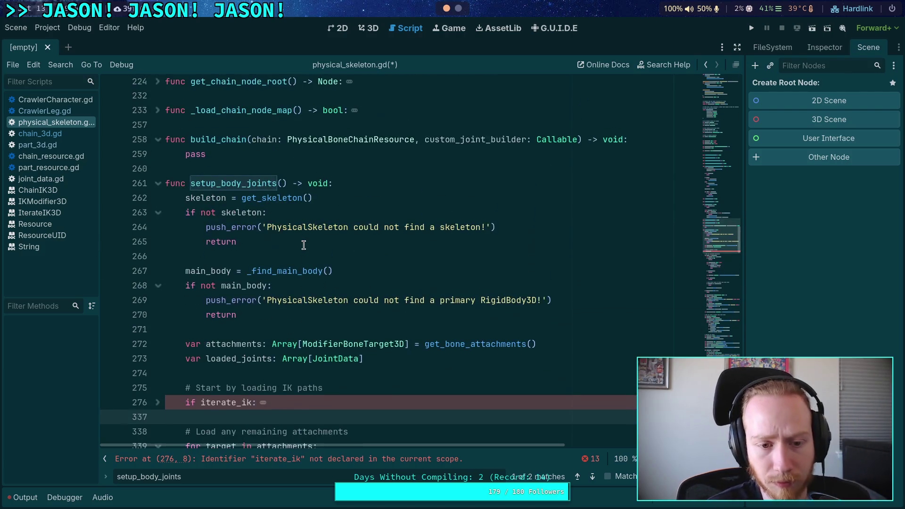
{"action": "scroll", "coordinate": [273, 226], "scroll_direction": "up", "scroll_amount": 1}
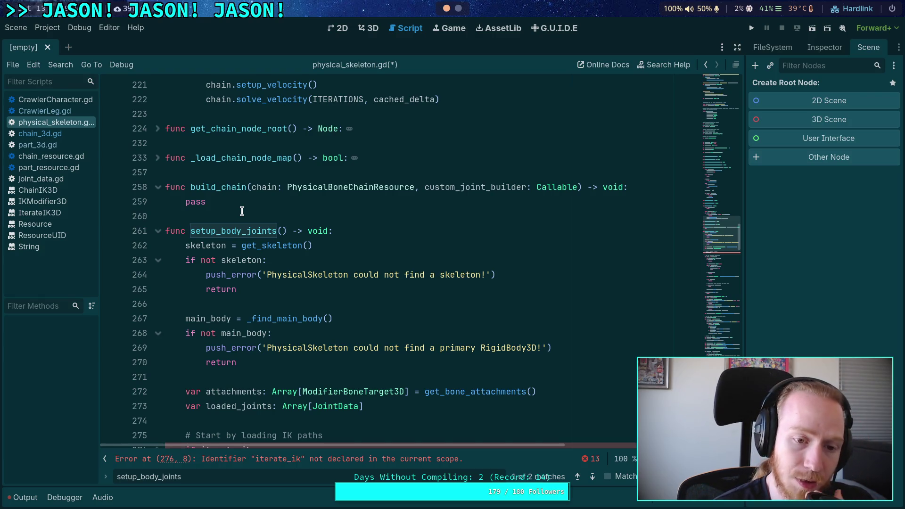
{"action": "left_click", "coordinate": [242, 210]}
{"action": "scroll", "coordinate": [241, 211], "scroll_direction": "up", "scroll_amount": 4}
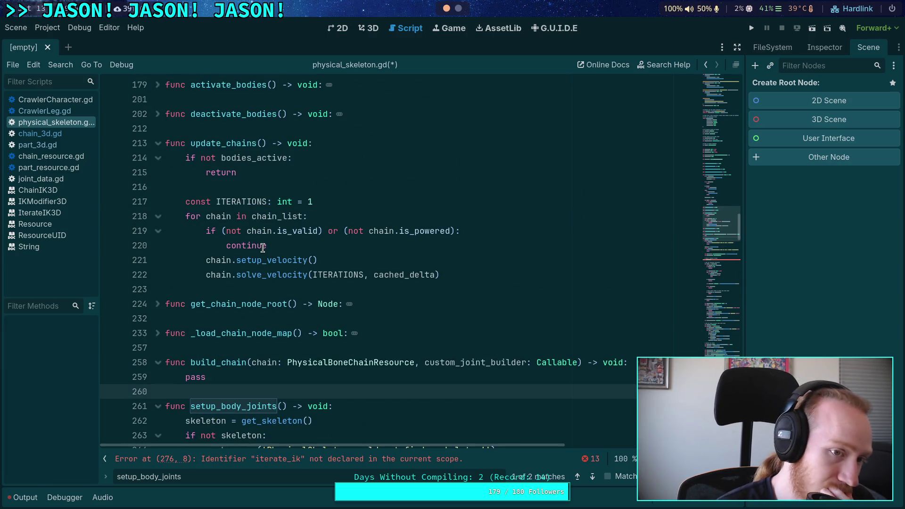
{"action": "scroll", "coordinate": [274, 245], "scroll_direction": "down", "scroll_amount": 3}
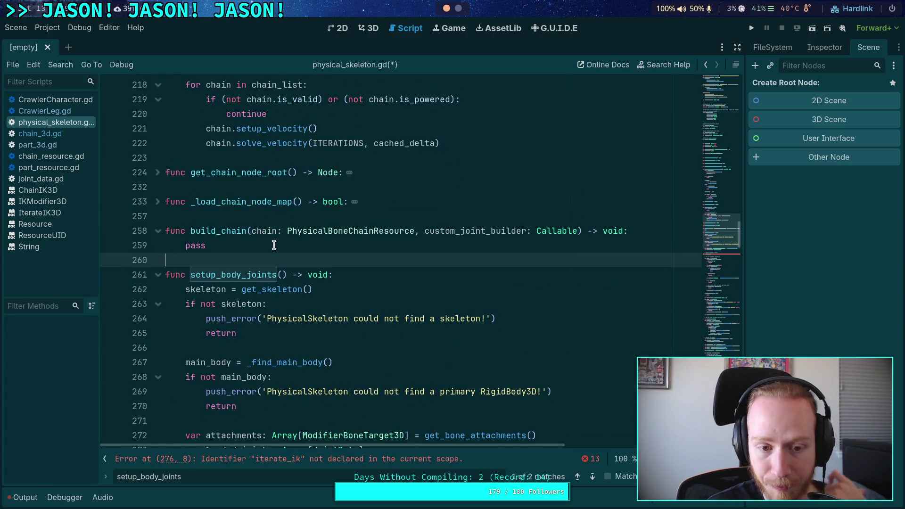
{"action": "double_click", "coordinate": [217, 274]}
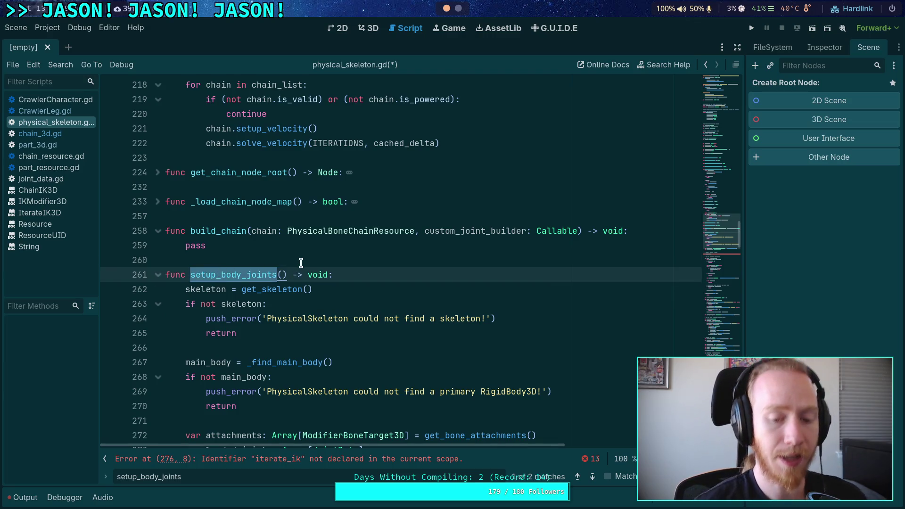
{"action": "scroll", "coordinate": [301, 242], "scroll_direction": "up", "scroll_amount": 4}
{"action": "scroll", "coordinate": [230, 241], "scroll_direction": "up", "scroll_amount": 15}
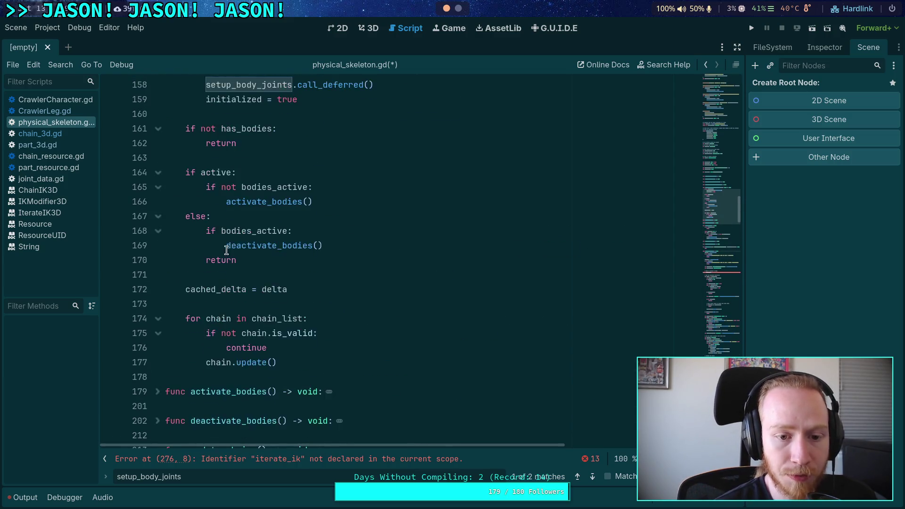
{"action": "left_click", "coordinate": [278, 260]}
Replace setup_body_joints.call_deferred() with a direct setup_body_joints() call and save
{"action": "left_click_drag", "start_coordinate": [293, 260], "coordinate": [380, 259]}
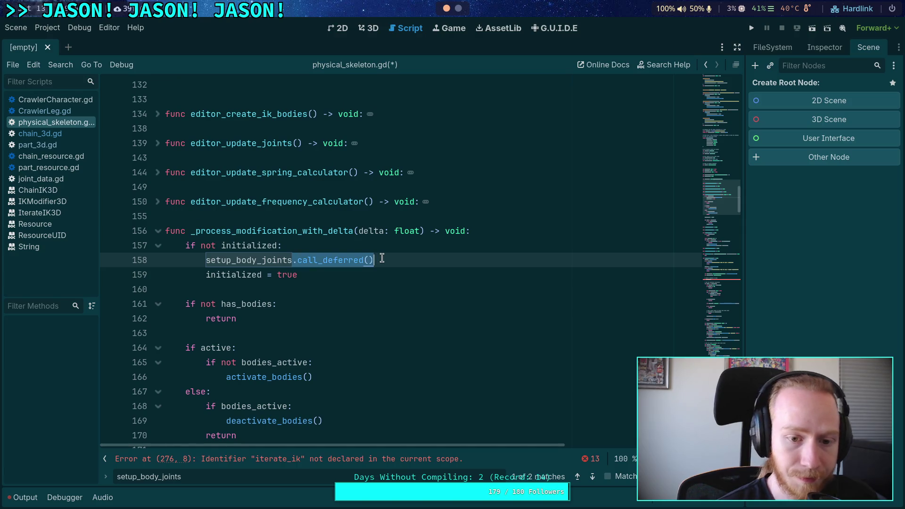
{"action": "key", "text": "BackSpace"}
{"action": "type", "text": "("}
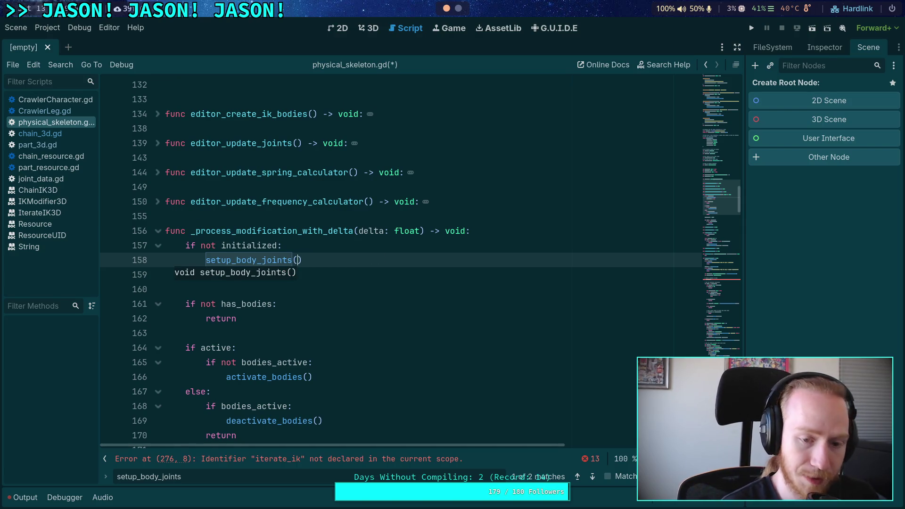
{"action": "key", "text": "ctrl+s"}
{"action": "left_click", "coordinate": [330, 287]}
Look over the main_body assignment and its _find_main_body call
{"action": "scroll", "coordinate": [314, 282], "scroll_direction": "down", "scroll_amount": 2}
{"action": "left_click", "coordinate": [330, 246]}
{"action": "scroll", "coordinate": [330, 245], "scroll_direction": "down", "scroll_amount": 9}
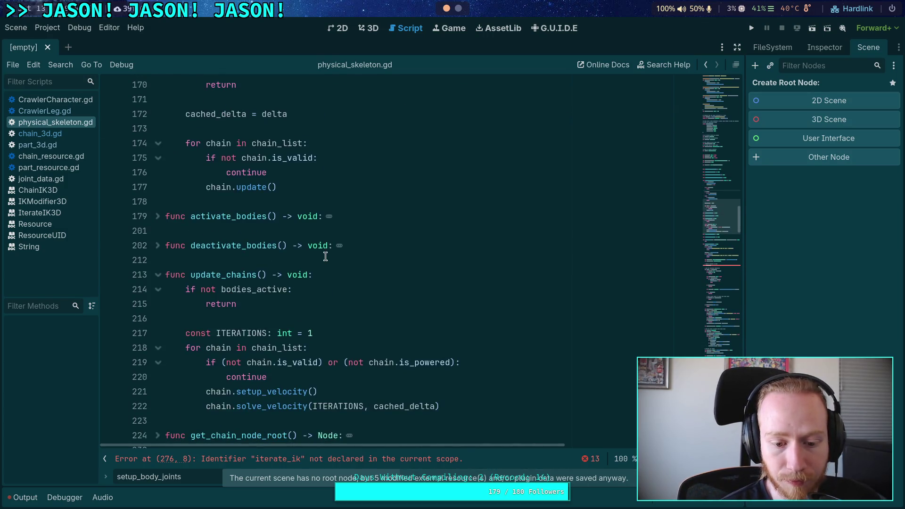
{"action": "scroll", "coordinate": [324, 253], "scroll_direction": "down", "scroll_amount": 4}
{"action": "scroll", "coordinate": [324, 253], "scroll_direction": "down", "scroll_amount": 2}
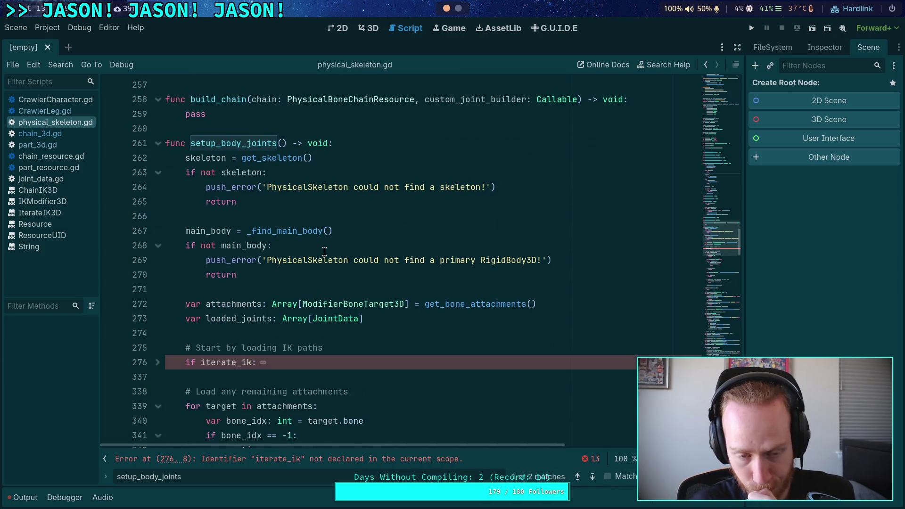
{"action": "left_click", "coordinate": [289, 231]}
{"action": "double_click", "coordinate": [296, 231]}
{"action": "scroll", "coordinate": [296, 231], "scroll_direction": "up", "scroll_amount": 2}
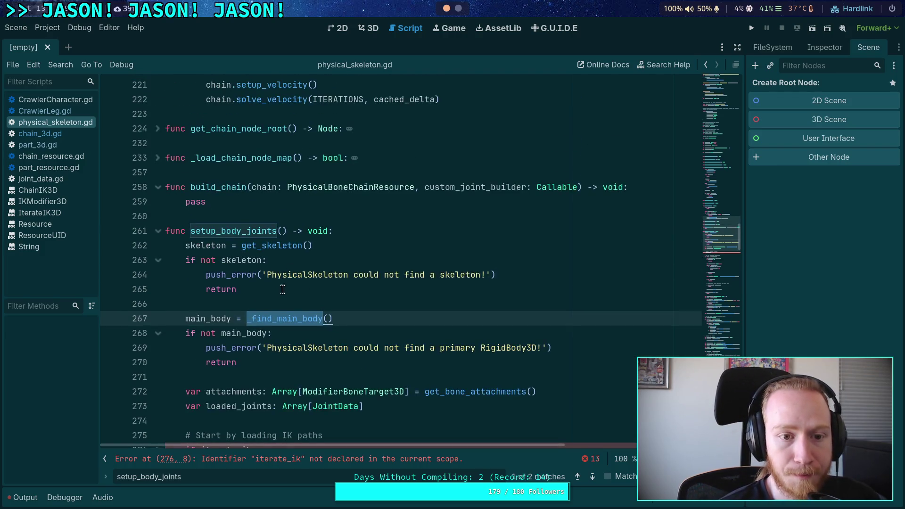
{"action": "left_click", "coordinate": [287, 319]}
{"action": "scroll", "coordinate": [272, 318], "scroll_direction": "down", "scroll_amount": 3}
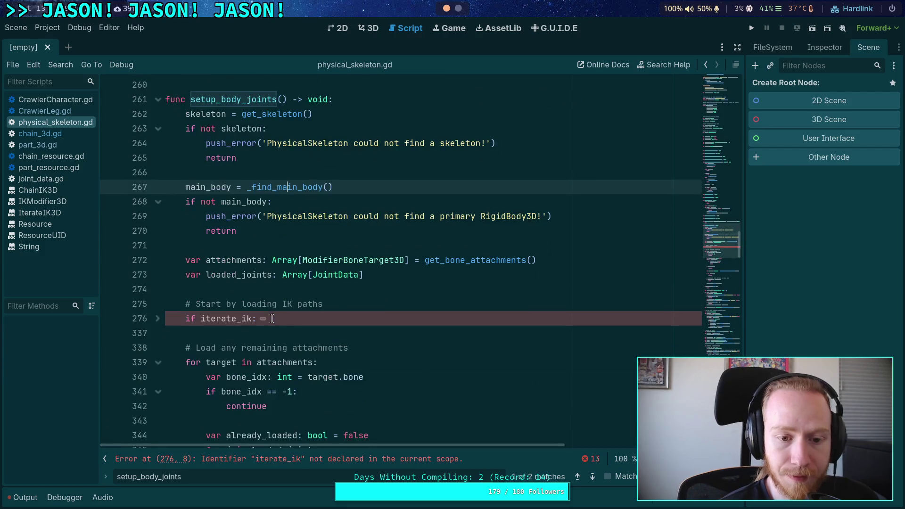
Unfold the if iterate_ik block at line 276, then open part_resource.gd for comparison
{"action": "left_click", "coordinate": [157, 319]}
{"action": "scroll", "coordinate": [251, 310], "scroll_direction": "down", "scroll_amount": 8}
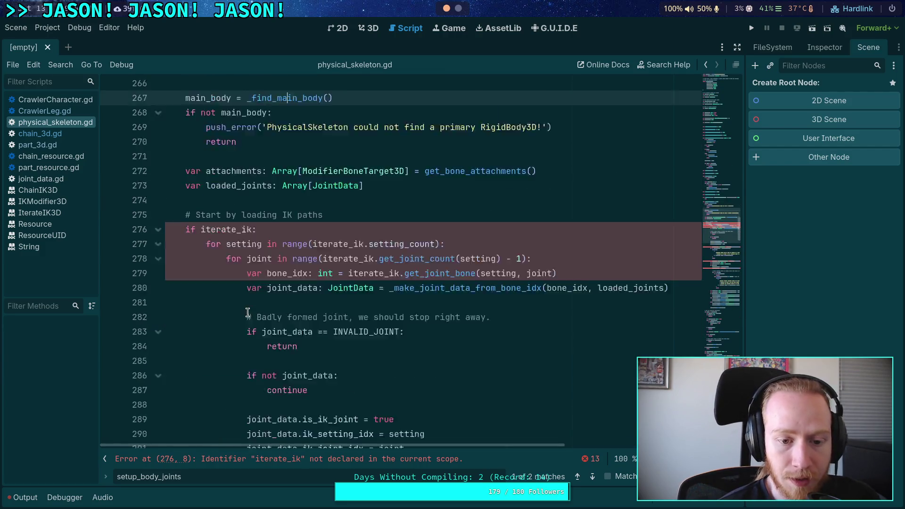
{"action": "scroll", "coordinate": [277, 326], "scroll_direction": "down", "scroll_amount": 4}
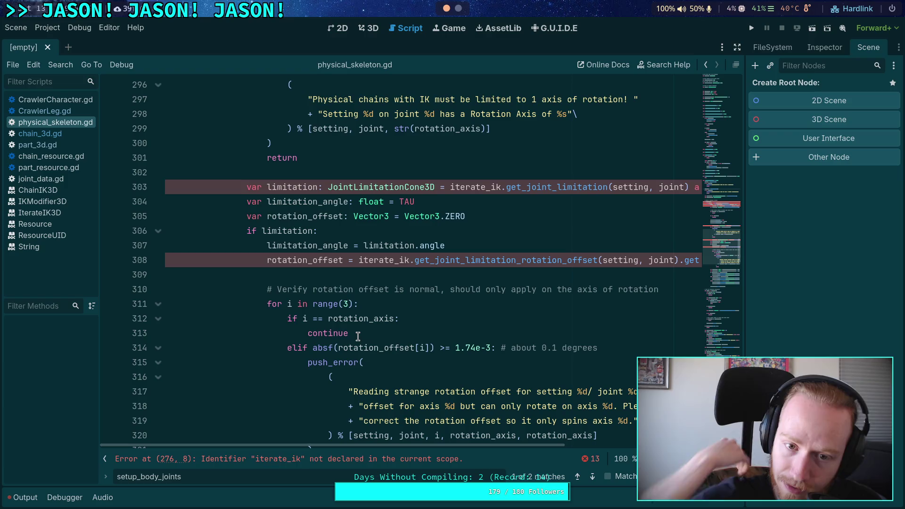
{"action": "scroll", "coordinate": [372, 315], "scroll_direction": "down", "scroll_amount": 4}
{"action": "scroll", "coordinate": [388, 309], "scroll_direction": "down", "scroll_amount": 2}
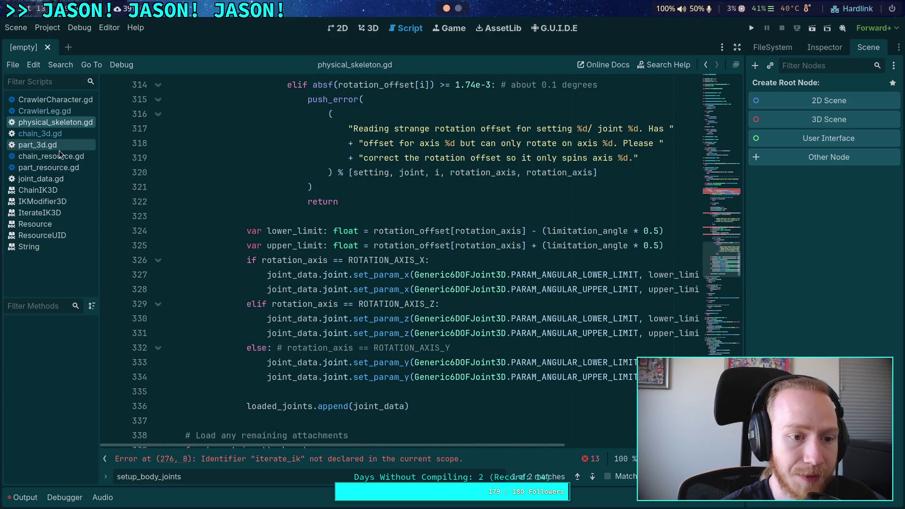
{"action": "left_click", "coordinate": [53, 166]}
{"action": "scroll", "coordinate": [263, 253], "scroll_direction": "down", "scroll_amount": 13}
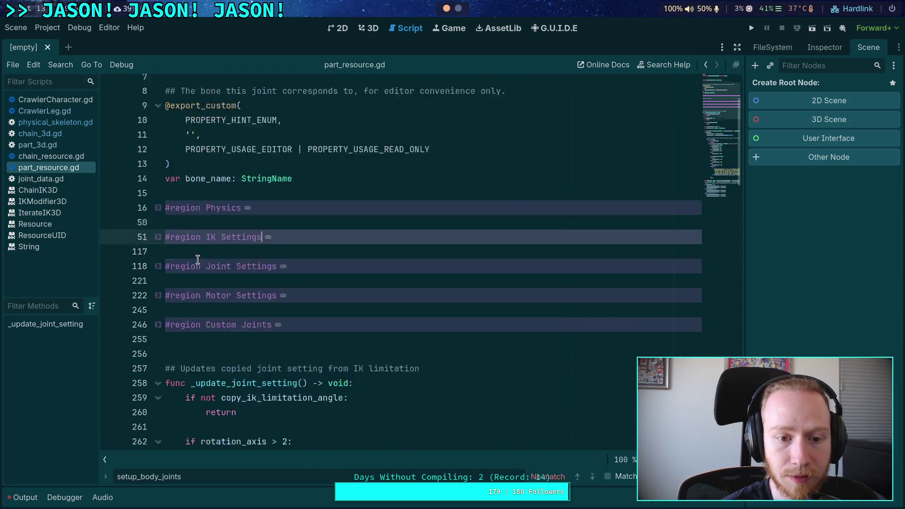
{"action": "scroll", "coordinate": [237, 257], "scroll_direction": "down", "scroll_amount": 6}
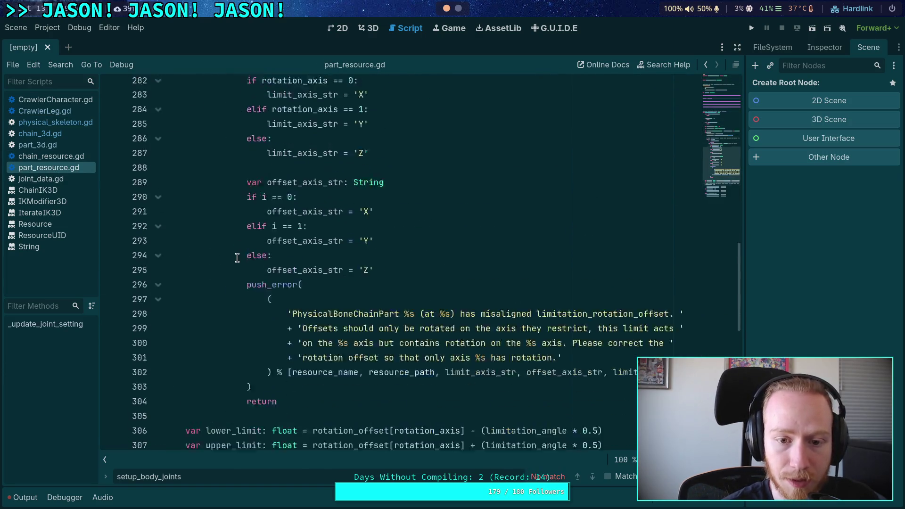
{"action": "scroll", "coordinate": [237, 258], "scroll_direction": "down", "scroll_amount": 3}
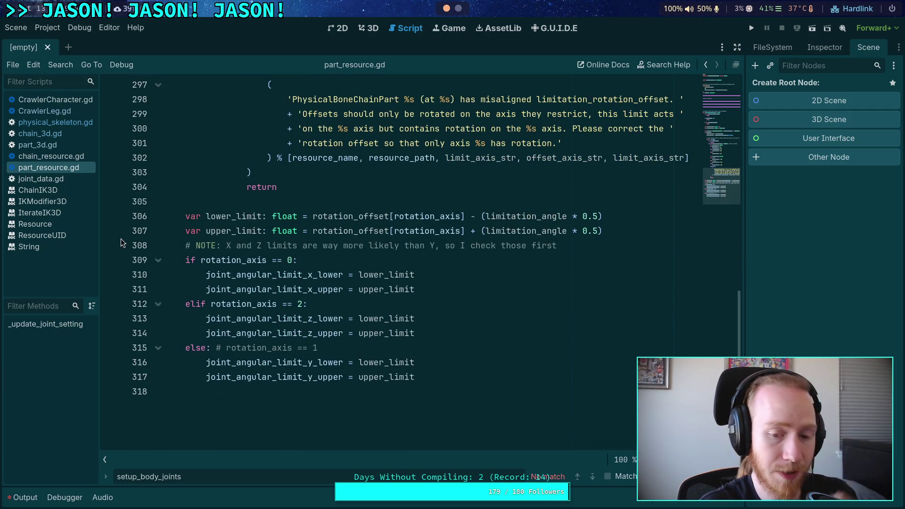
{"action": "left_click", "coordinate": [58, 124]}
{"action": "left_click_drag", "start_coordinate": [447, 388], "coordinate": [257, 304]}
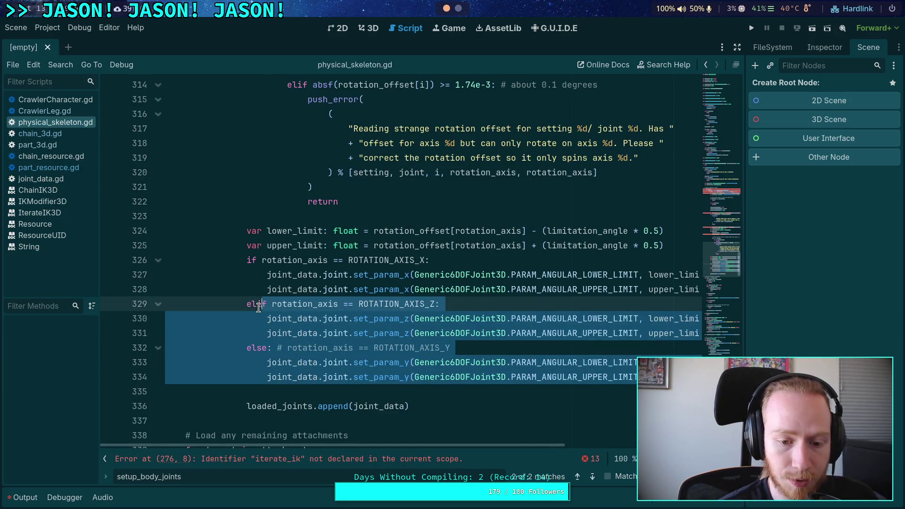
Select and review the rotation-axis and joint-limit code in the iterate_ik loop
{"action": "mouse_move", "coordinate": [443, 387]}
{"action": "left_mouse_down"}
{"action": "mouse_move", "coordinate": [426, 414]}
{"action": "mouse_move", "coordinate": [321, 334]}
{"action": "mouse_move", "coordinate": [277, 333]}
{"action": "mouse_move", "coordinate": [178, 305]}
{"action": "left_mouse_up"}
{"action": "scroll", "coordinate": [321, 334], "scroll_direction": "up", "scroll_amount": 7}
{"action": "scroll", "coordinate": [200, 316], "scroll_direction": "up", "scroll_amount": 5}
{"action": "scroll", "coordinate": [178, 306], "scroll_direction": "down", "scroll_amount": 14}
{"action": "scroll", "coordinate": [178, 305], "scroll_direction": "up", "scroll_amount": 2}
{"action": "scroll", "coordinate": [178, 305], "scroll_direction": "up", "scroll_amount": 6}
{"action": "scroll", "coordinate": [282, 314], "scroll_direction": "down", "scroll_amount": 8}
Reselect the rotation-axis and limit code (lines 293–~330) and delete it
{"action": "left_click", "coordinate": [281, 314]}
{"action": "mouse_move", "coordinate": [285, 301]}
{"action": "left_mouse_down"}
{"action": "mouse_move", "coordinate": [176, 238]}
{"action": "mouse_move", "coordinate": [156, 258]}
{"action": "mouse_move", "coordinate": [147, 335]}
{"action": "left_mouse_up"}
{"action": "scroll", "coordinate": [176, 237], "scroll_direction": "up", "scroll_amount": 2}
{"action": "scroll", "coordinate": [176, 238], "scroll_direction": "up", "scroll_amount": 9}
{"action": "scroll", "coordinate": [148, 292], "scroll_direction": "up", "scroll_amount": 4}
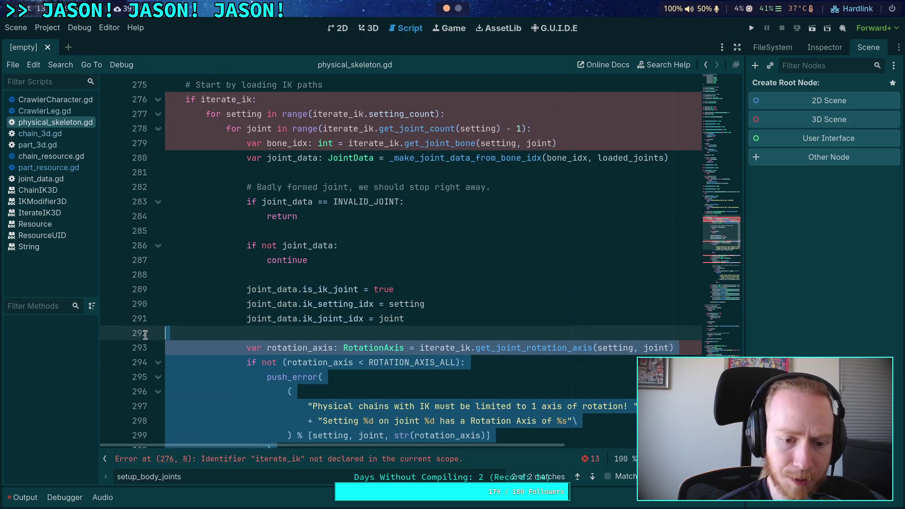
{"action": "key", "text": "Delete"}
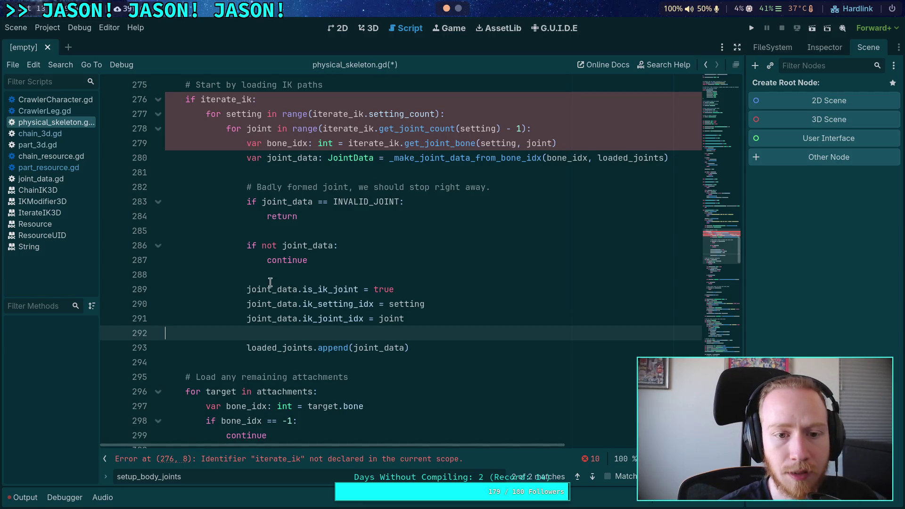
{"action": "left_click", "coordinate": [288, 270]}
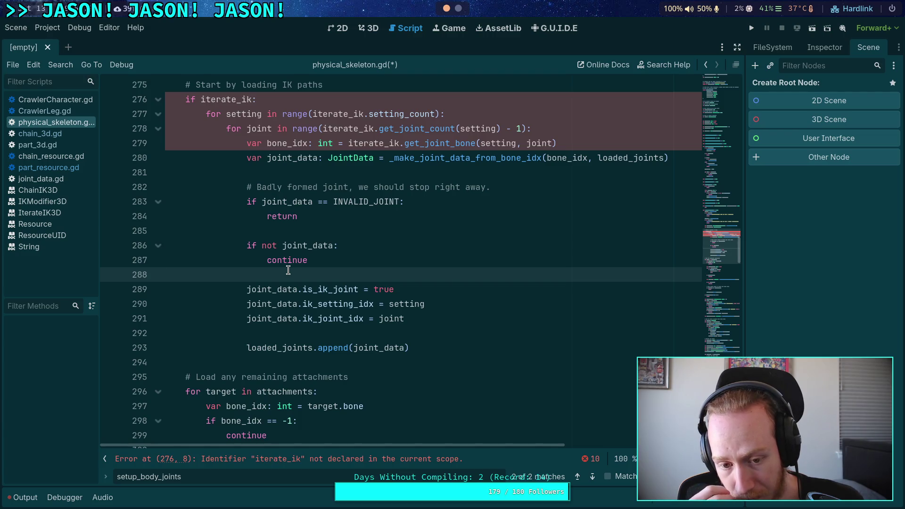
Remove the IK-path loading block starting at line 275 and its leftover blank lines
{"action": "mouse_move", "coordinate": [437, 351]}
{"action": "left_mouse_down"}
{"action": "mouse_move", "coordinate": [247, 288]}
{"action": "mouse_move", "coordinate": [134, 188]}
{"action": "mouse_move", "coordinate": [128, 168]}
{"action": "left_mouse_up"}
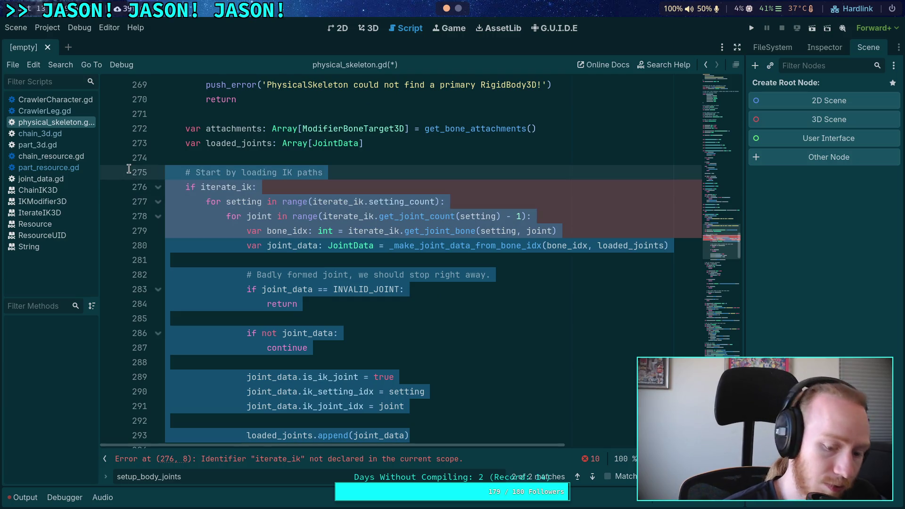
{"action": "key", "text": "ctrl+v"}
{"action": "key", "text": "Delete"}
{"action": "key", "text": "Delete"}
{"action": "scroll", "coordinate": [303, 275], "scroll_direction": "down", "scroll_amount": 2}
{"action": "scroll", "coordinate": [302, 275], "scroll_direction": "down", "scroll_amount": 5}
{"action": "scroll", "coordinate": [364, 313], "scroll_direction": "up", "scroll_amount": 3}
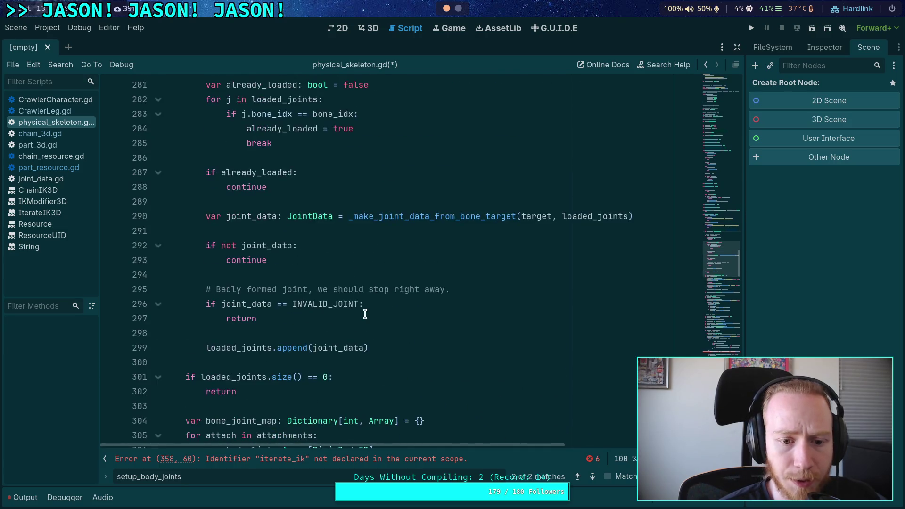
Delete the remaining attachments loop so the loaded_joints empty check follows its declaration
{"action": "mouse_move", "coordinate": [398, 351]}
{"action": "left_mouse_down"}
{"action": "mouse_move", "coordinate": [151, 259]}
{"action": "mouse_move", "coordinate": [129, 212]}
{"action": "left_mouse_up"}
{"action": "key", "text": "BackSpace"}
{"action": "key", "text": "Left"}
{"action": "key", "text": "Left"}
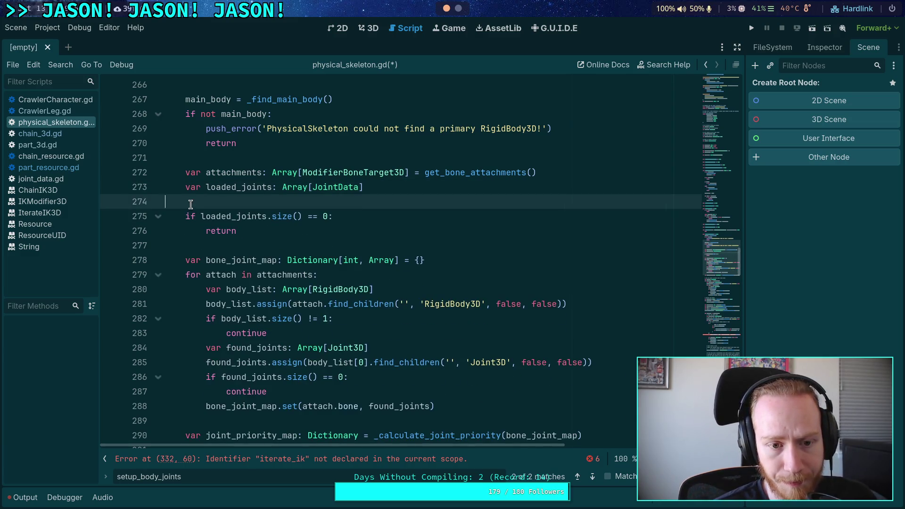
{"action": "left_click_drag", "start_coordinate": [191, 206], "coordinate": [303, 236]}
{"action": "left_click", "coordinate": [302, 236]}
{"action": "key", "text": "Up"}
{"action": "key", "text": "Up"}
{"action": "key", "text": "Up"}
{"action": "key", "text": "ctrl+d"}
{"action": "scroll", "coordinate": [306, 236], "scroll_direction": "down", "scroll_amount": 10}
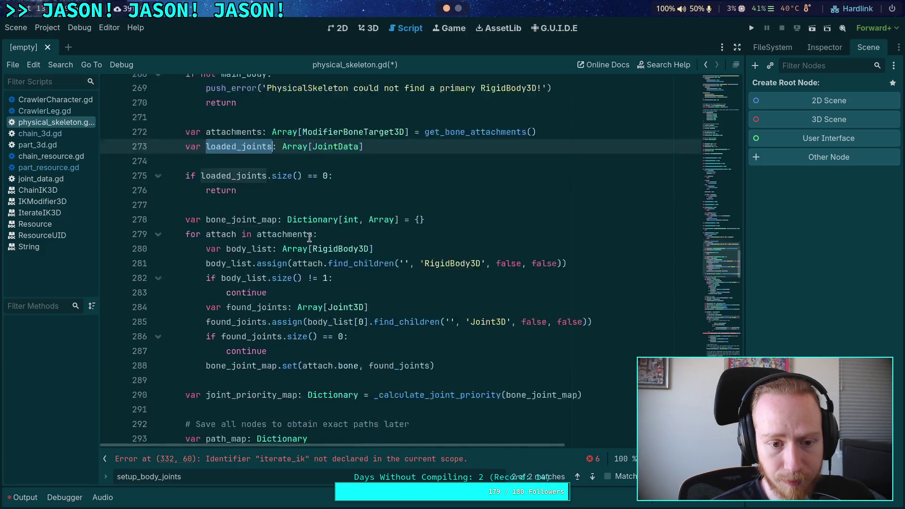
{"action": "scroll", "coordinate": [311, 237], "scroll_direction": "up", "scroll_amount": 10}
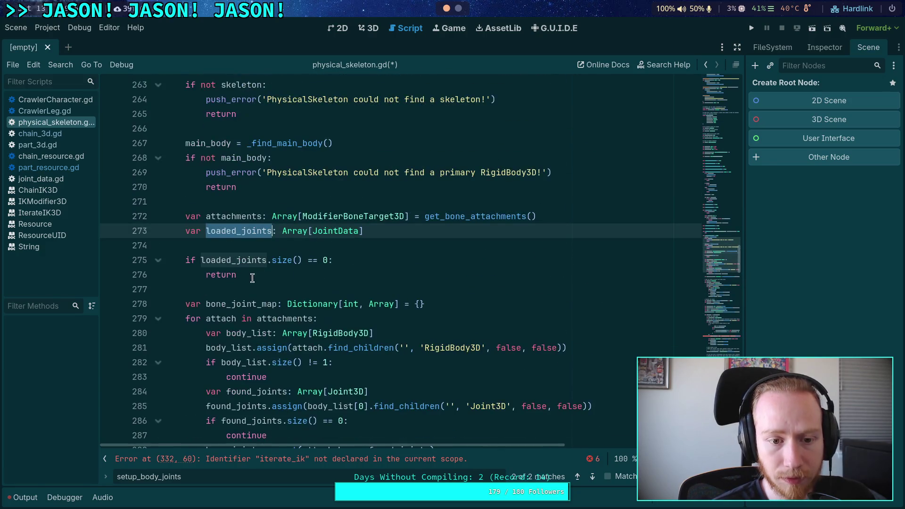
{"action": "scroll", "coordinate": [273, 278], "scroll_direction": "down", "scroll_amount": 3}
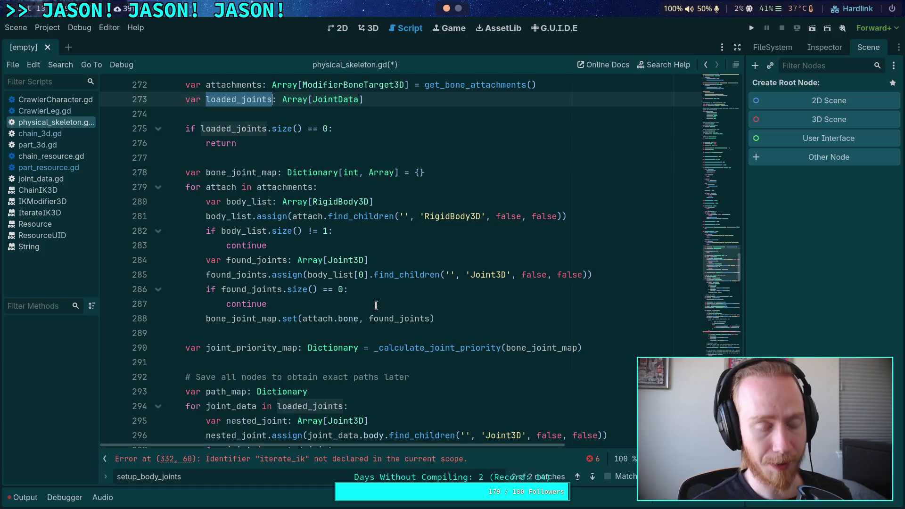
Fold the _update_joint_setting function in part_resource.gd
{"action": "left_click", "coordinate": [48, 168]}
{"action": "scroll", "coordinate": [230, 274], "scroll_direction": "up", "scroll_amount": 12}
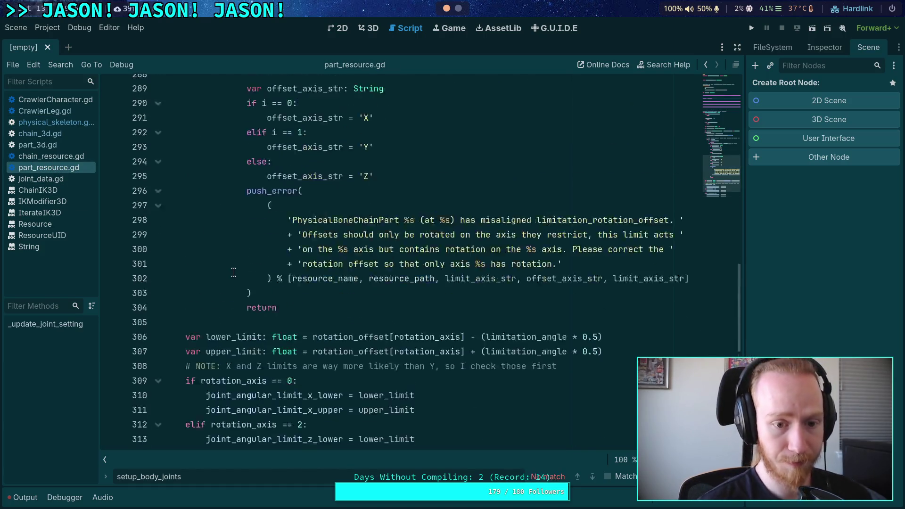
{"action": "scroll", "coordinate": [222, 255], "scroll_direction": "up", "scroll_amount": 2}
{"action": "left_click", "coordinate": [158, 176]}
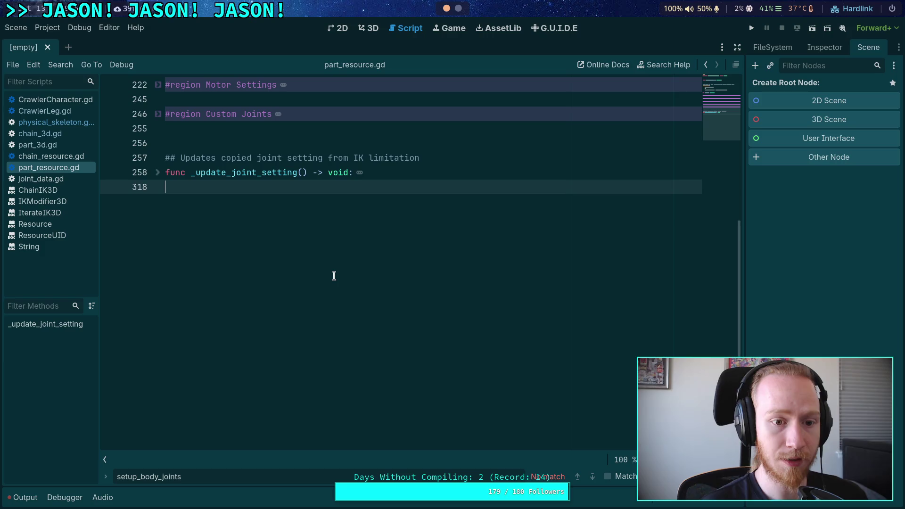
{"action": "scroll", "coordinate": [343, 276], "scroll_direction": "up", "scroll_amount": 3}
{"action": "scroll", "coordinate": [343, 276], "scroll_direction": "up", "scroll_amount": 2}
{"action": "left_click", "coordinate": [336, 318]}
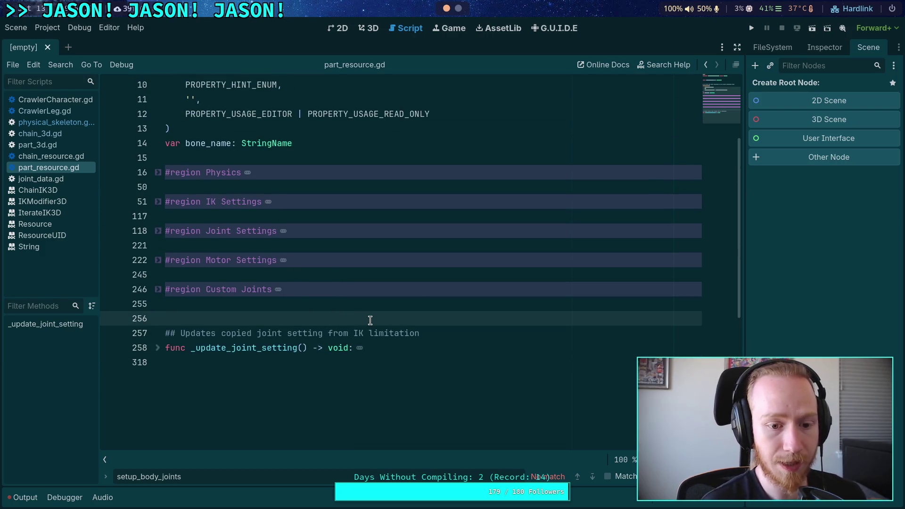
{"action": "scroll", "coordinate": [368, 319], "scroll_direction": "up", "scroll_amount": 3}
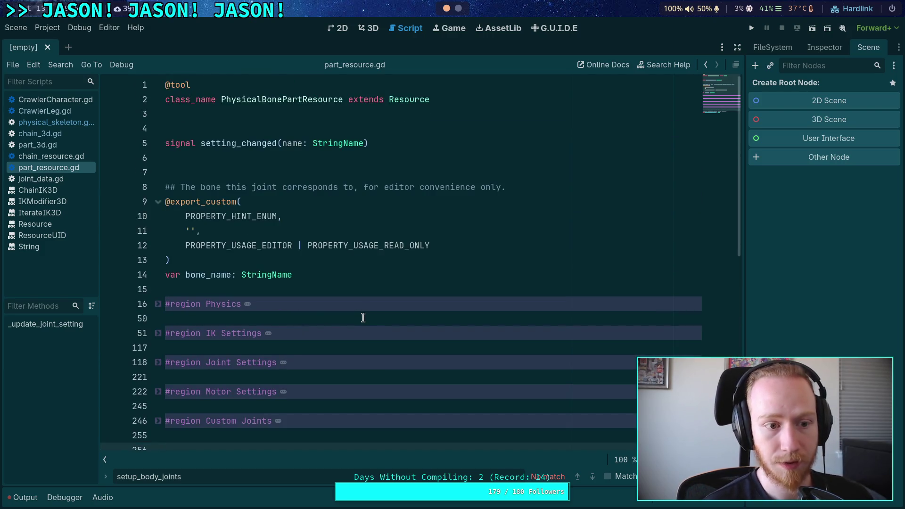
In part_3d.gd, insert a blank line 60 above _should_break for a new function
{"action": "left_click", "coordinate": [46, 146]}
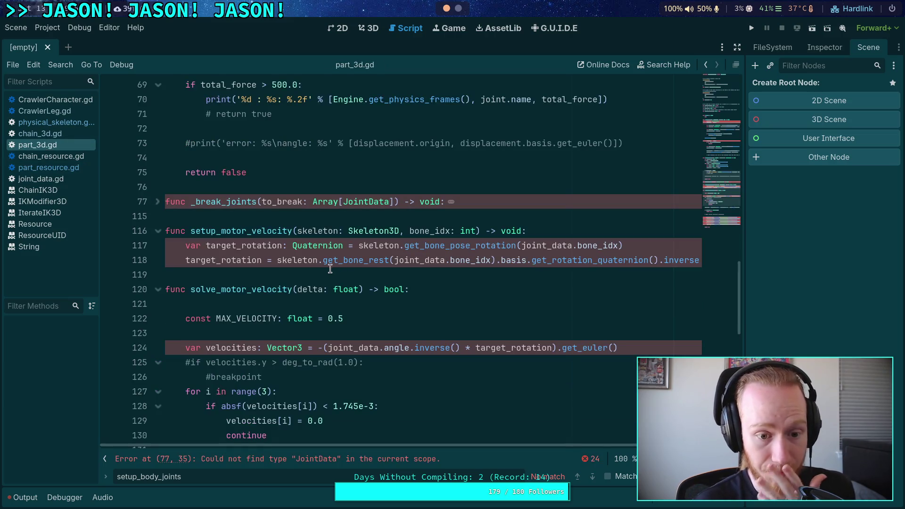
{"action": "scroll", "coordinate": [330, 269], "scroll_direction": "up", "scroll_amount": 15}
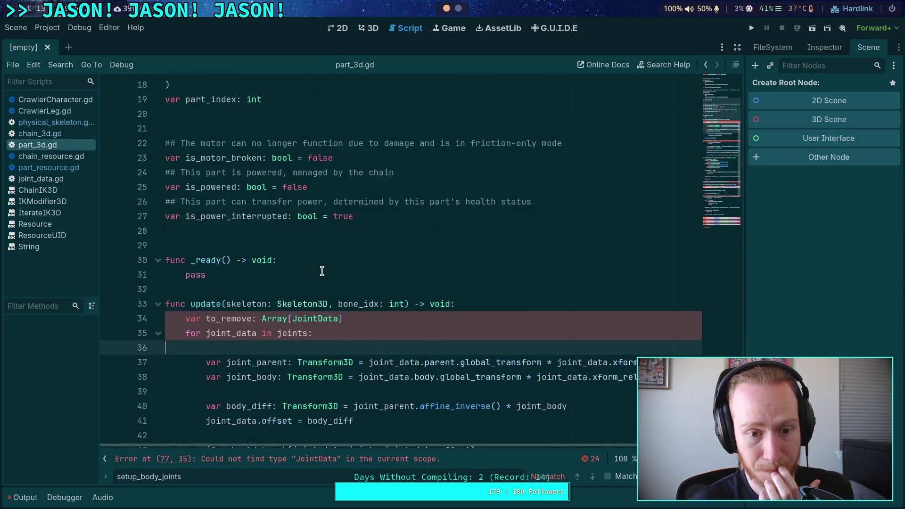
{"action": "scroll", "coordinate": [322, 271], "scroll_direction": "down", "scroll_amount": 10}
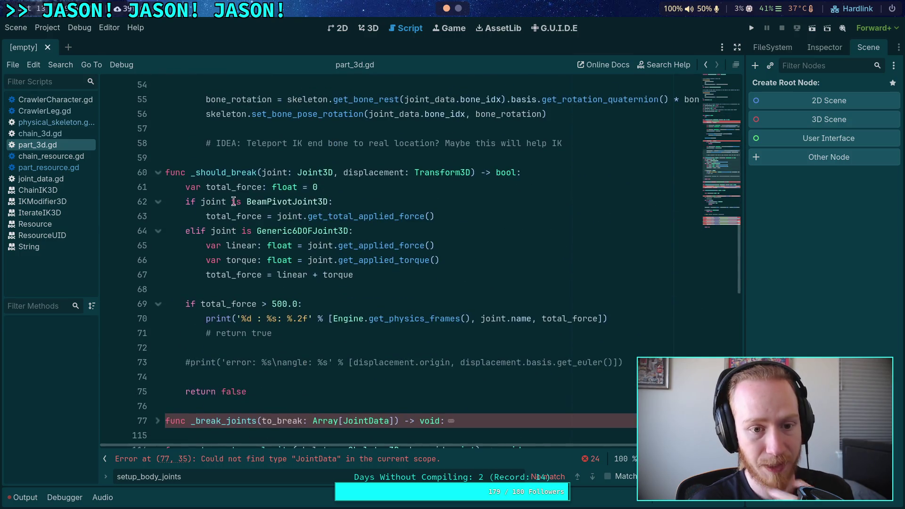
{"action": "left_click", "coordinate": [303, 160]}
{"action": "key", "text": "Return"}
{"action": "key", "text": "Return"}
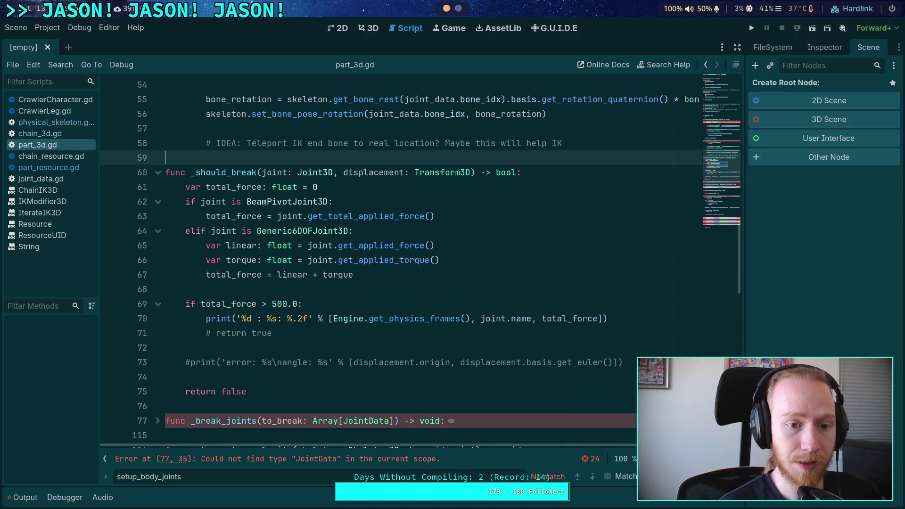
{"action": "left_click", "coordinate": [165, 172]}
Write func get_joint_list() -> Array[Joint3D]: with a body of return []
{"action": "type", "text": "func "}
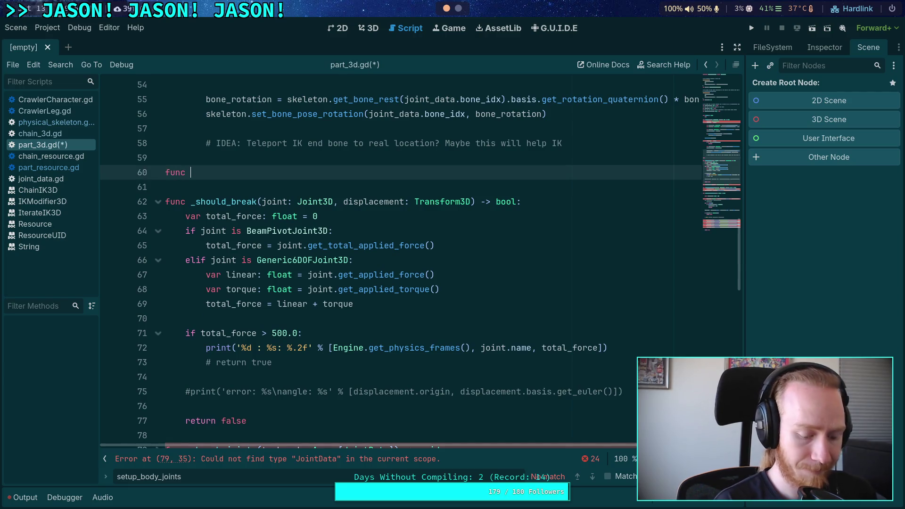
{"action": "type", "text": "get_joint_"}
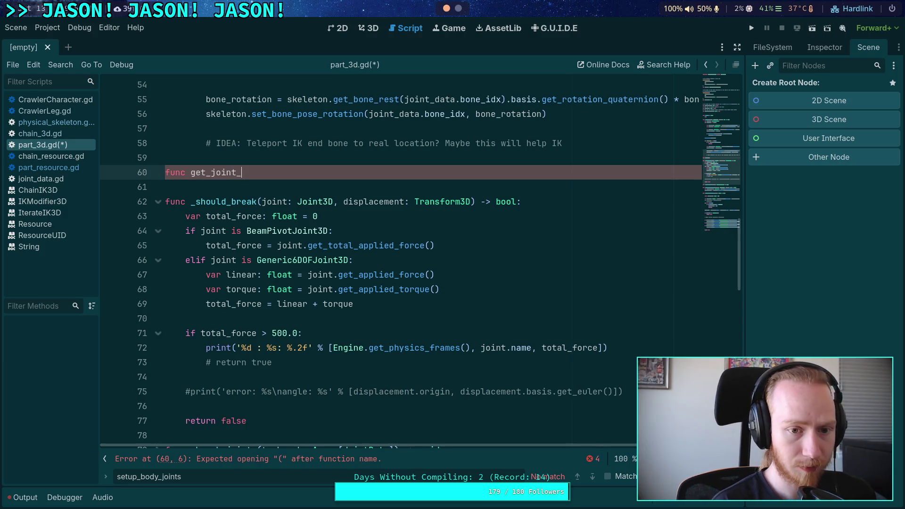
{"action": "type", "text": "list() ->"}
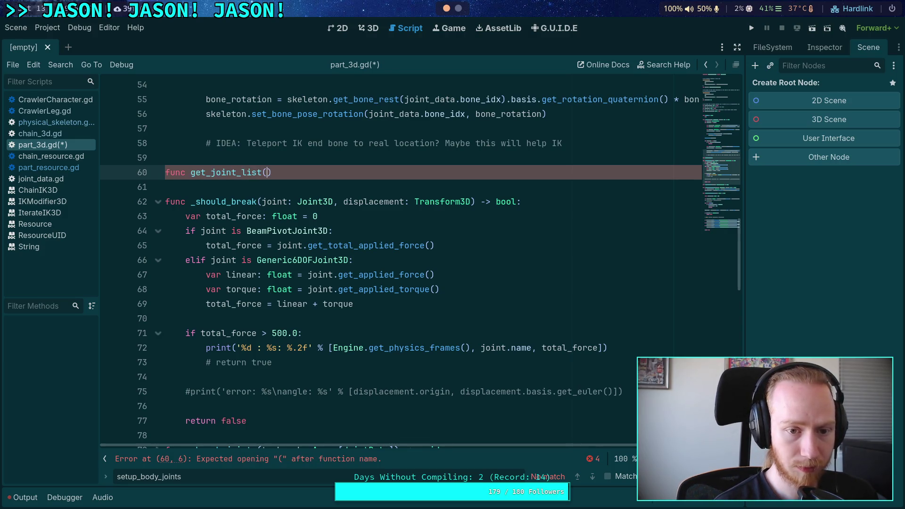
{"action": "type", "text": " Array[Joint3D"}
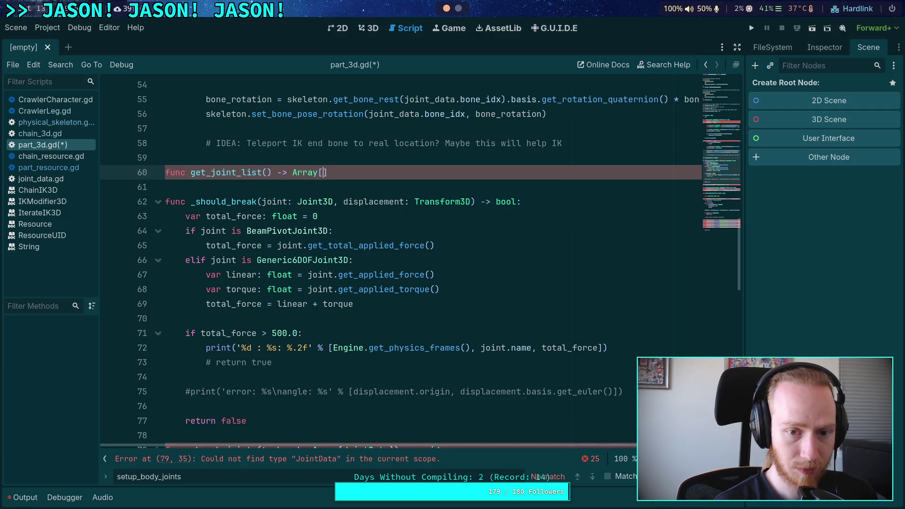
{"action": "type", "text": "]"}
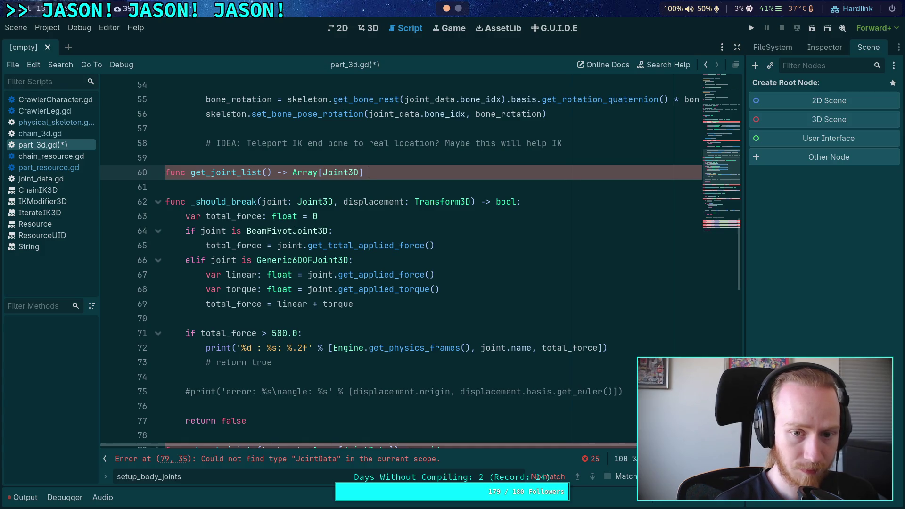
{"action": "type", "text": ":"}
{"action": "key", "text": "Return"}
{"action": "type", "text": "ret"}
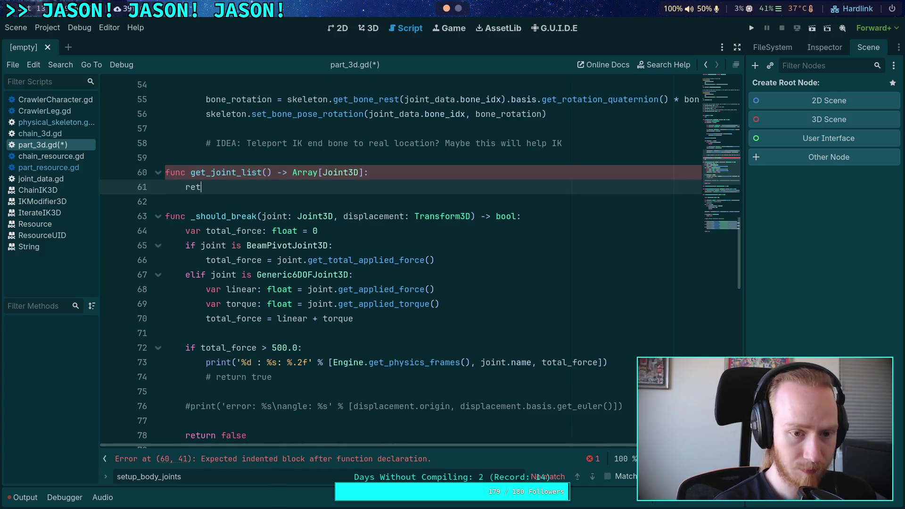
{"action": "type", "text": "urn []"}
Add the doc comment '## Return a reference to the internal joint list managed by this part' and save
{"action": "key", "text": "Up"}
{"action": "key", "text": "ctrl+shift+Return"}
{"action": "type", "text": "## Retur"}
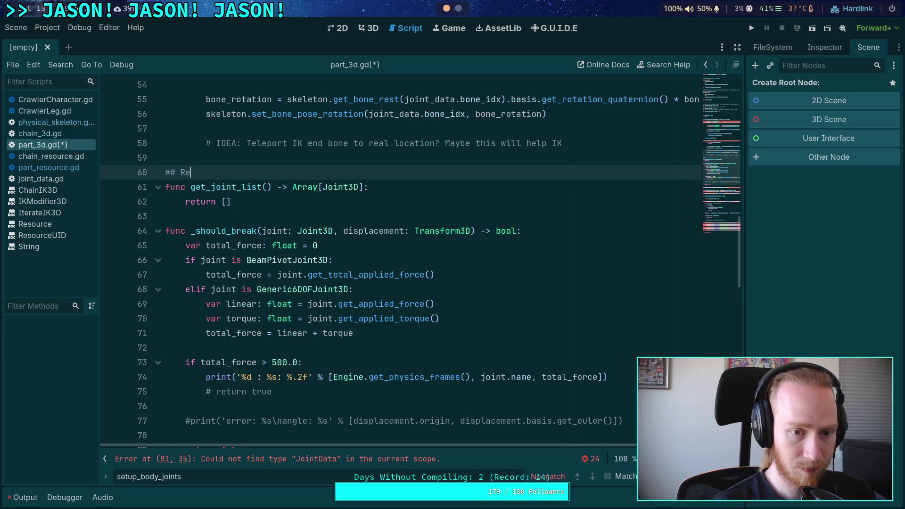
{"action": "type", "text": "n a l"}
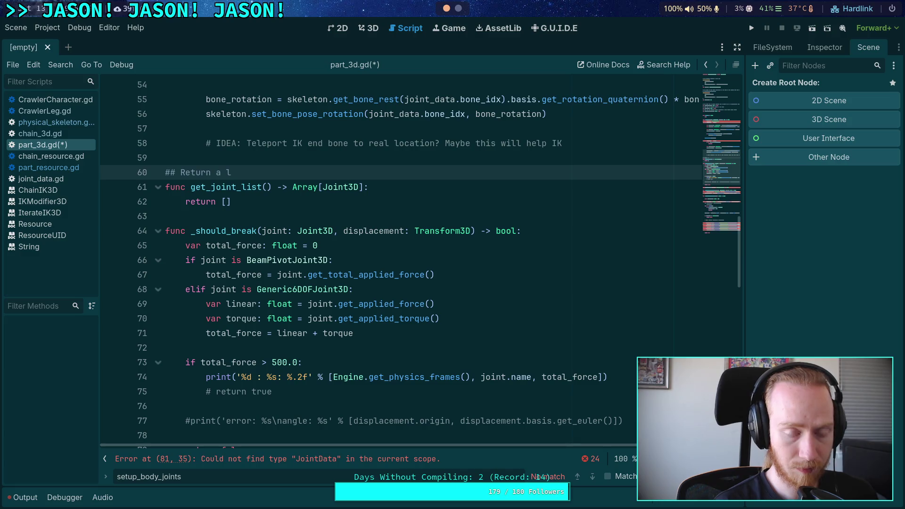
{"action": "key", "text": "BackSpace"}
{"action": "type", "text": "refe"}
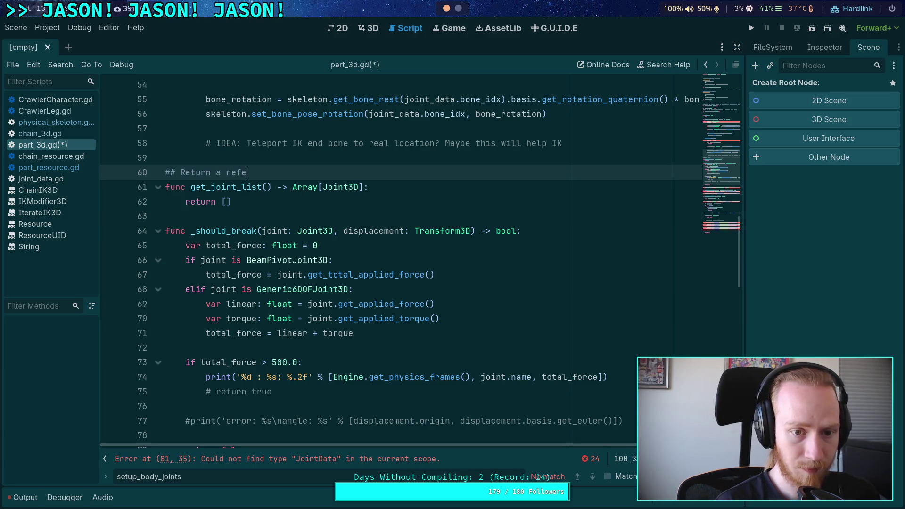
{"action": "type", "text": "rence to the internal "}
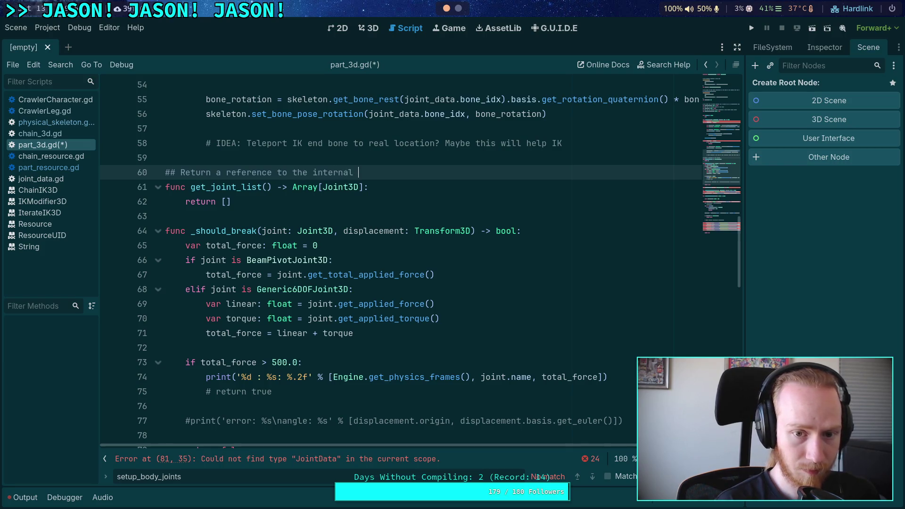
{"action": "type", "text": "joint list managed by this part"}
{"action": "left_click", "coordinate": [252, 209]}
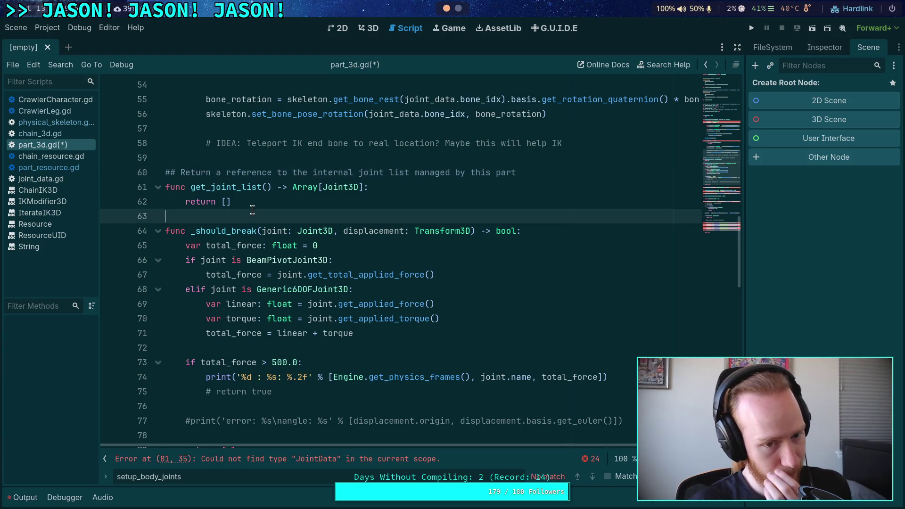
{"action": "key", "text": "ctrl+s"}
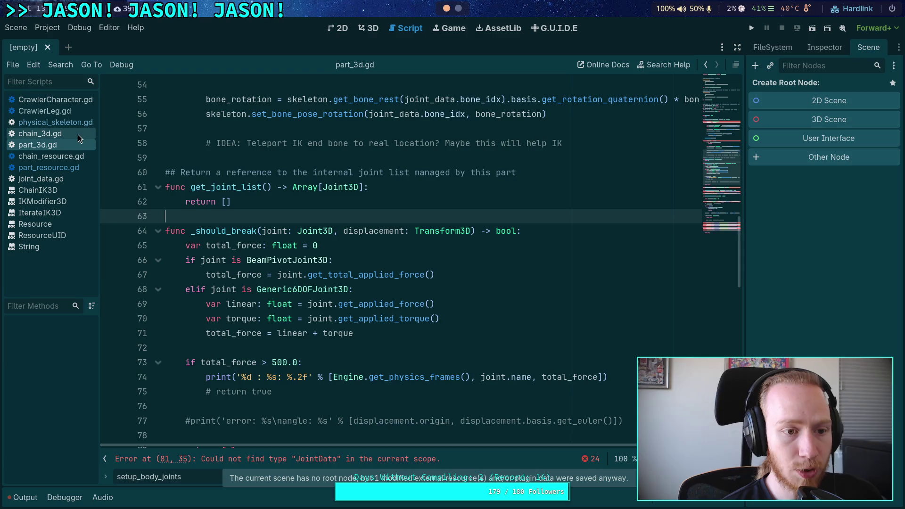
In chain_3d.gd, expand and collapse init_ik, setup_velocity, solve_velocity and update() to review them
{"action": "left_click", "coordinate": [76, 133]}
{"action": "scroll", "coordinate": [305, 248], "scroll_direction": "down", "scroll_amount": 3}
{"action": "left_click", "coordinate": [324, 308]}
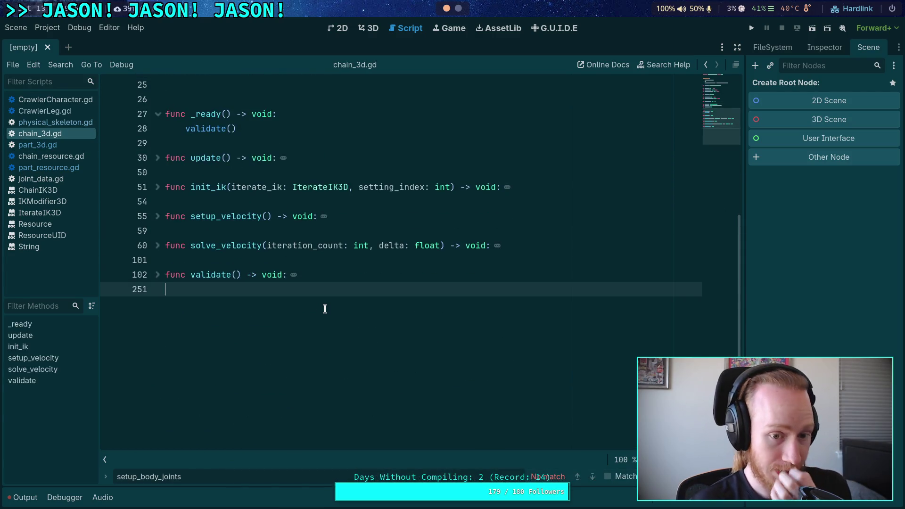
{"action": "left_click", "coordinate": [240, 260]}
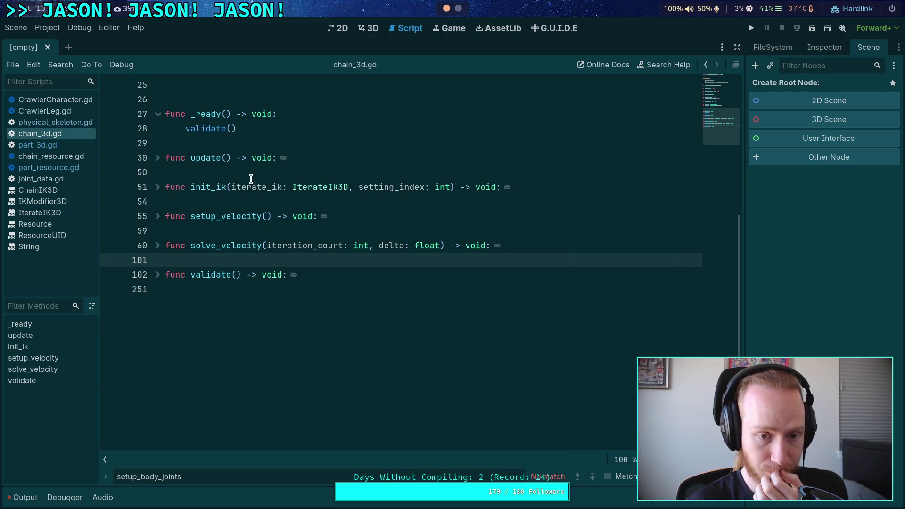
{"action": "left_click", "coordinate": [158, 190]}
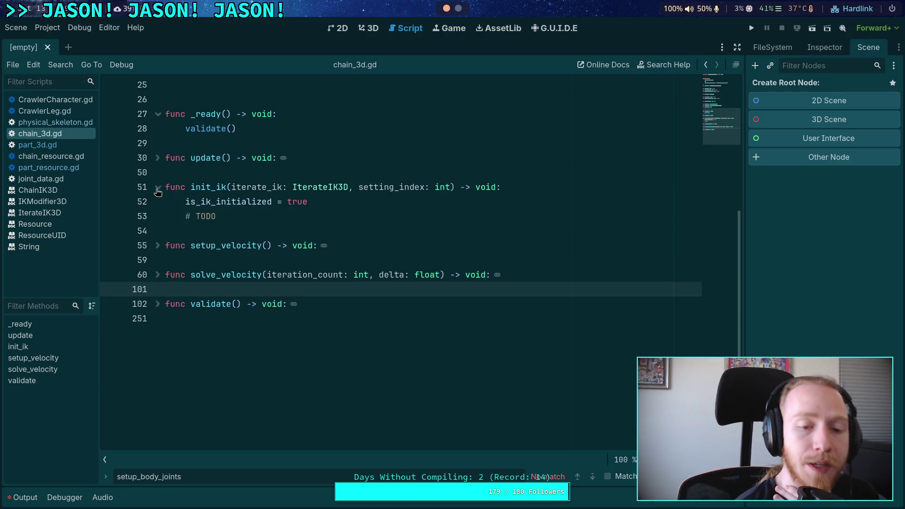
{"action": "left_click", "coordinate": [158, 190]}
{"action": "left_click", "coordinate": [158, 217]}
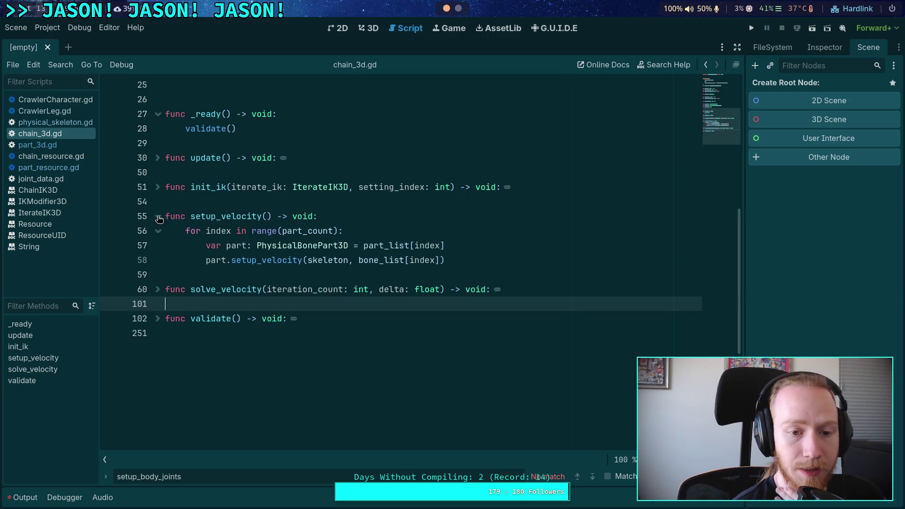
{"action": "left_click", "coordinate": [158, 217]}
{"action": "left_click", "coordinate": [159, 247]}
{"action": "left_click", "coordinate": [159, 247]}
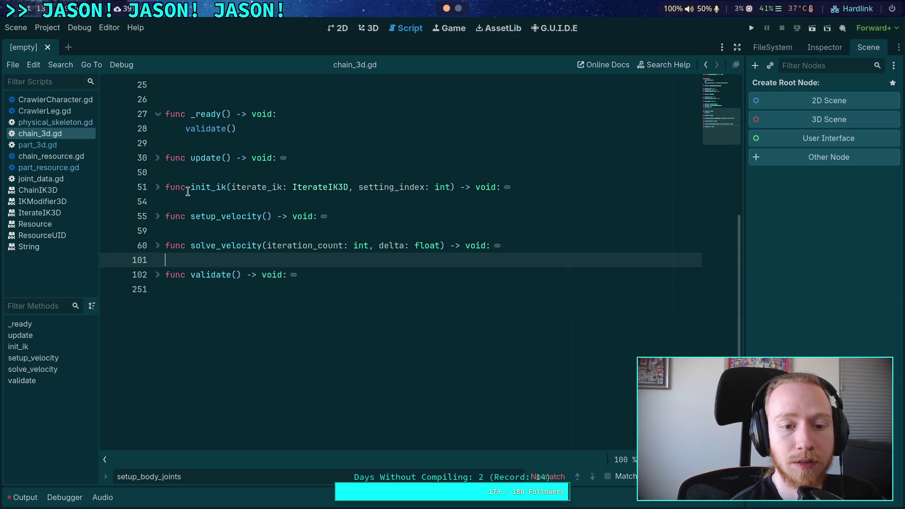
{"action": "left_click", "coordinate": [158, 157]}
{"action": "left_click", "coordinate": [158, 158]}
Start a new func after update() in chain_3d.gd, then remove it and the extra blank lines
{"action": "left_click", "coordinate": [169, 172]}
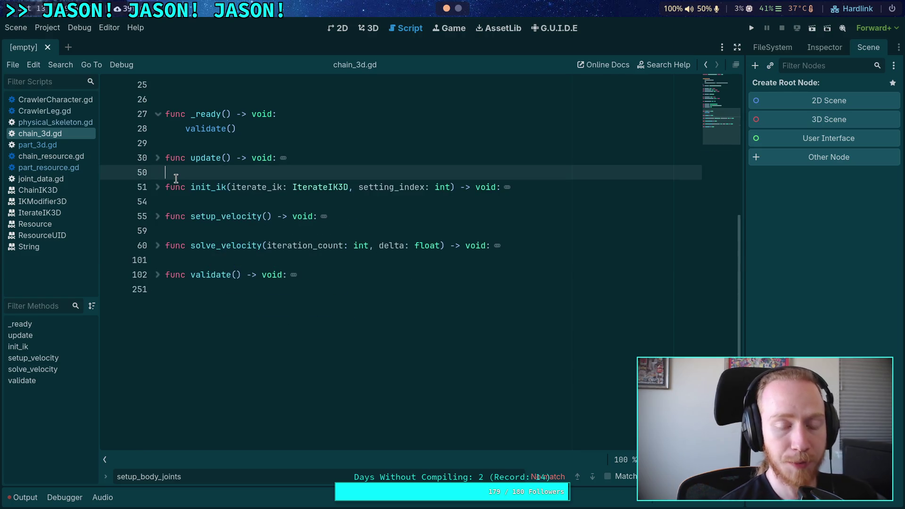
{"action": "key", "text": "Return"}
{"action": "key", "text": "Up"}
{"action": "key", "text": "Return"}
{"action": "type", "text": "func"}
{"action": "key", "text": "BackSpace"}
{"action": "key", "text": "BackSpace"}
{"action": "key", "text": "BackSpace"}
{"action": "key", "text": "Down"}
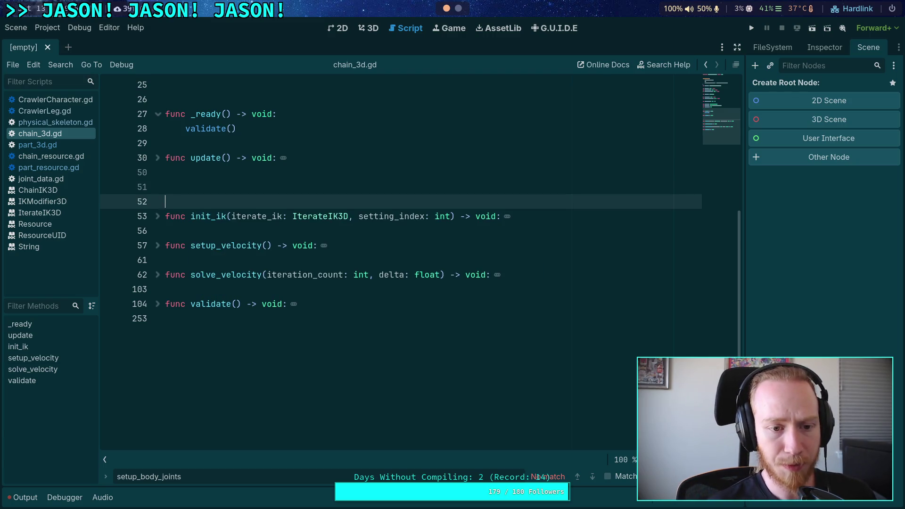
{"action": "key", "text": "BackSpace"}
Move get_joint_list and its doc comment to just below _ready() in part_3d.gd and save all
{"action": "left_click", "coordinate": [49, 144]}
{"action": "scroll", "coordinate": [234, 230], "scroll_direction": "up", "scroll_amount": 3}
{"action": "mouse_move", "coordinate": [231, 332]}
{"action": "left_mouse_down"}
{"action": "mouse_move", "coordinate": [208, 303]}
{"action": "mouse_move", "coordinate": [165, 289]}
{"action": "left_mouse_up"}
{"action": "key", "text": "ctrl+c"}
{"action": "key", "text": "BackSpace"}
{"action": "key", "text": "BackSpace"}
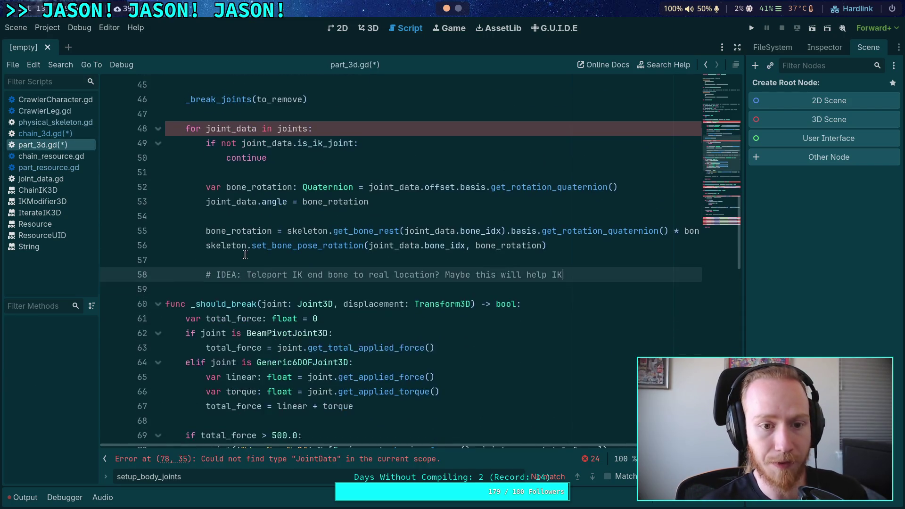
{"action": "scroll", "coordinate": [243, 283], "scroll_direction": "up", "scroll_amount": 10}
{"action": "left_click", "coordinate": [246, 319]}
{"action": "key", "text": "Return"}
{"action": "key", "text": "Return"}
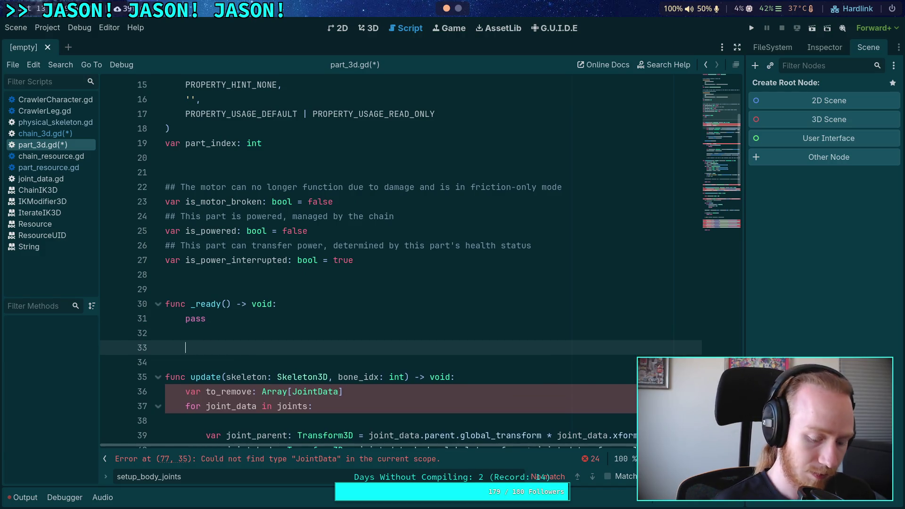
{"action": "key", "text": "ctrl+v"}
{"action": "left_click", "coordinate": [178, 347]}
{"action": "key", "text": "BackSpace"}
{"action": "key", "text": "ctrl+s"}
Back in chain_3d.gd, open a blank line after _ready() for a new function
{"action": "left_click", "coordinate": [50, 134]}
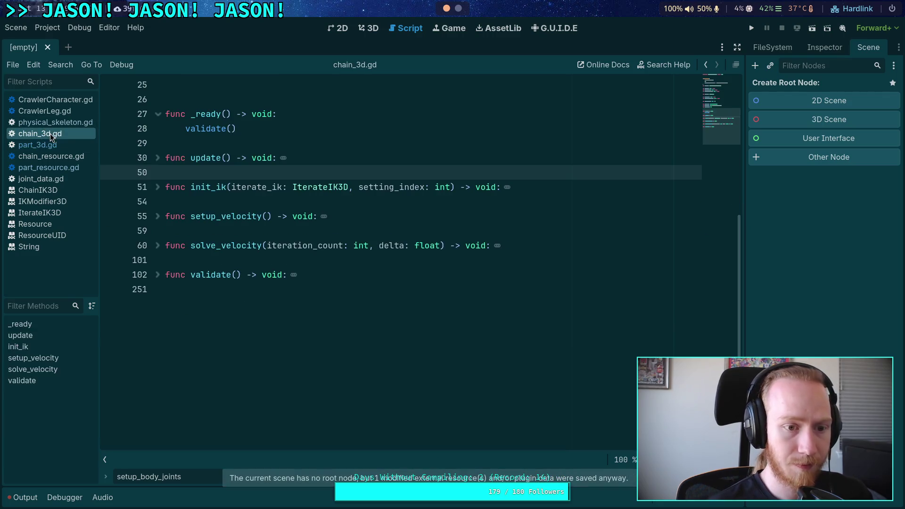
{"action": "scroll", "coordinate": [248, 195], "scroll_direction": "up", "scroll_amount": 1}
{"action": "left_click", "coordinate": [248, 193]}
{"action": "key", "text": "Return"}
{"action": "key", "text": "Return"}
{"action": "key", "text": "Up"}
Declare func get_bone_joint_map() -> Dictionary[int, Array]: in chain_3d.gd
{"action": "type", "text": "func get_bone_join"}
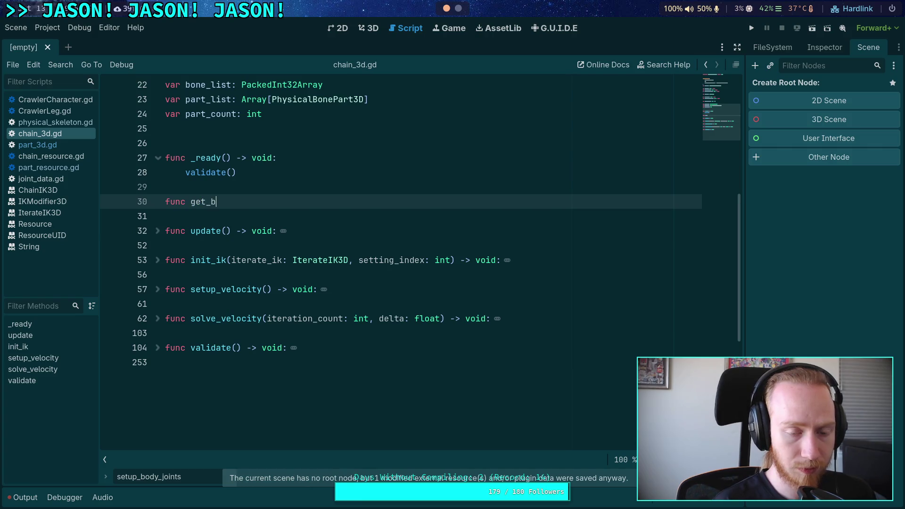
{"action": "type", "text": "t_map"}
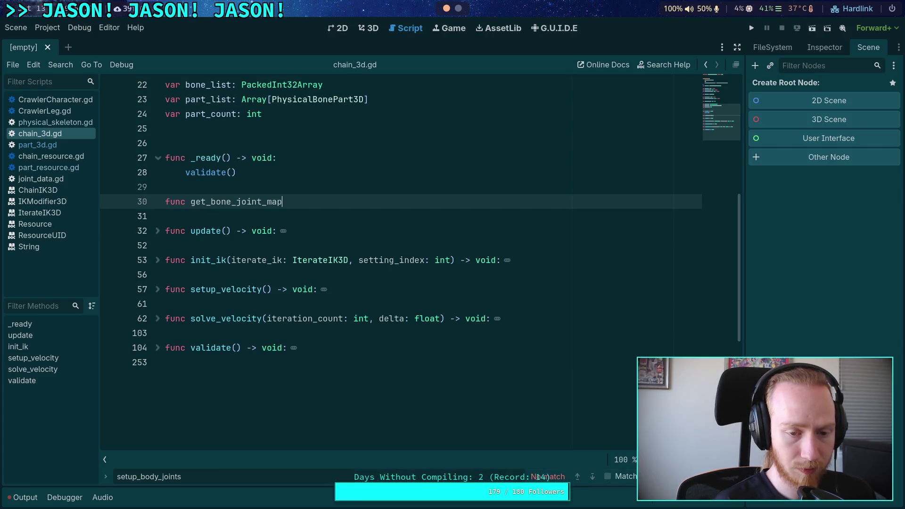
{"action": "type", "text": "() -> Dic"}
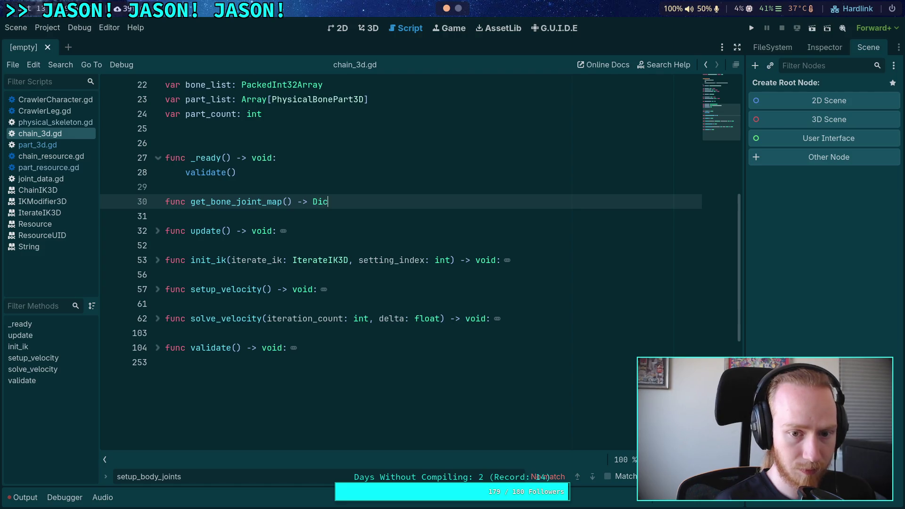
{"action": "type", "text": "tionary[int, "}
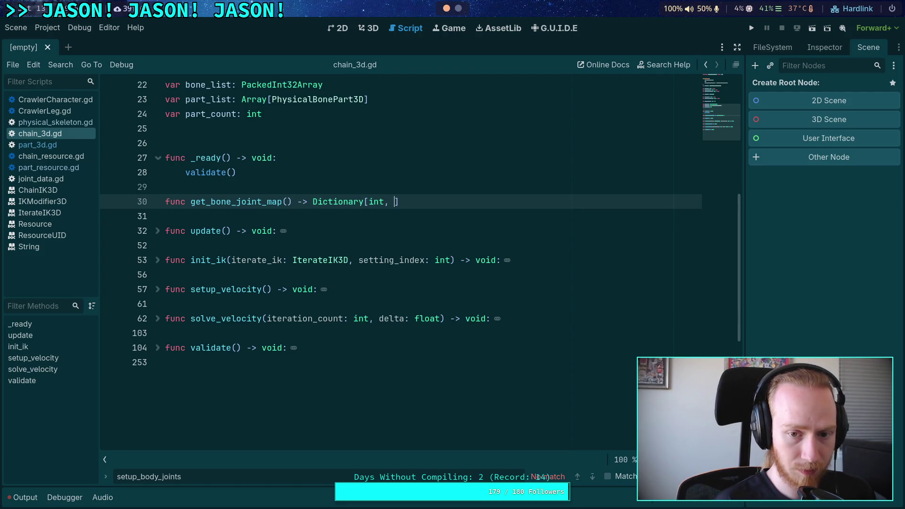
{"action": "type", "text": "Array]:"}
{"action": "key", "text": "Return"}
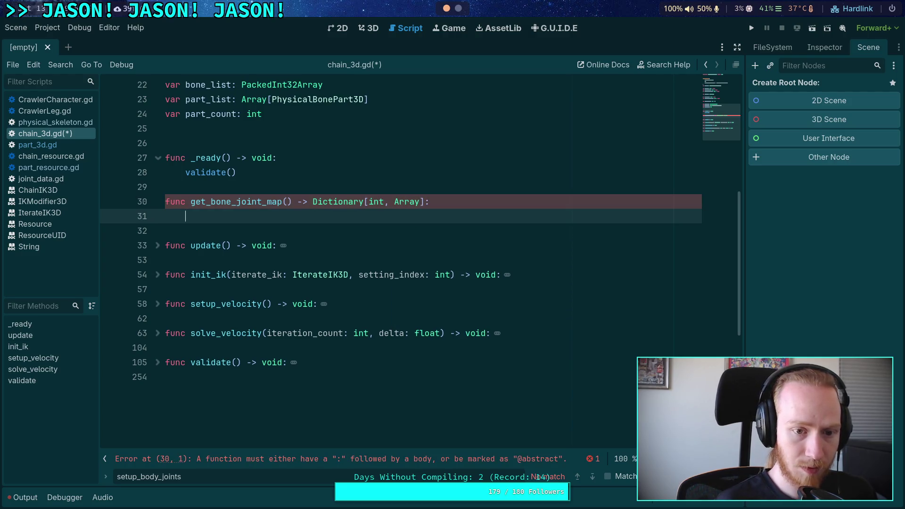
{"action": "key", "text": "Up"}
{"action": "key", "text": "Up"}
Add the comment 'Returns a mapping of each part's related bone index to the array of joints' and start an indented body line
{"action": "key", "text": "Return"}
{"action": "type", "text": "#"}
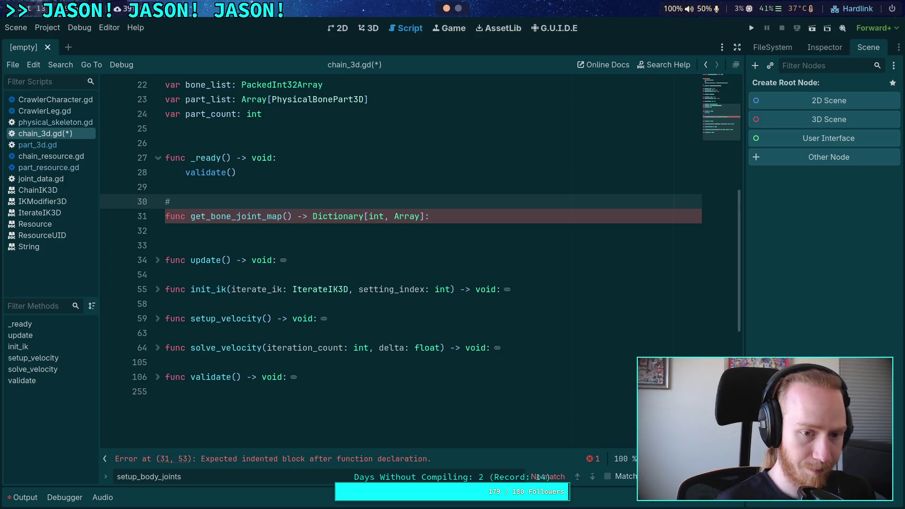
{"action": "type", "text": " Returns "}
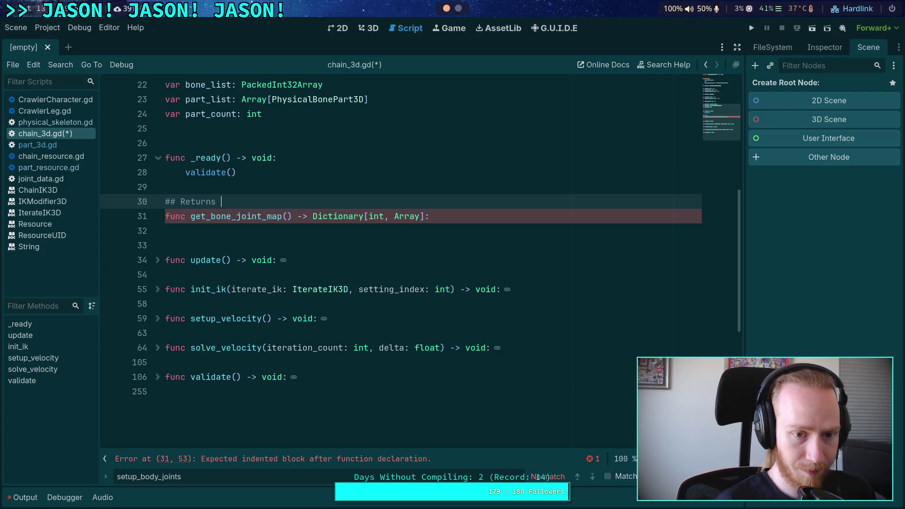
{"action": "type", "text": "a mapping of ear"}
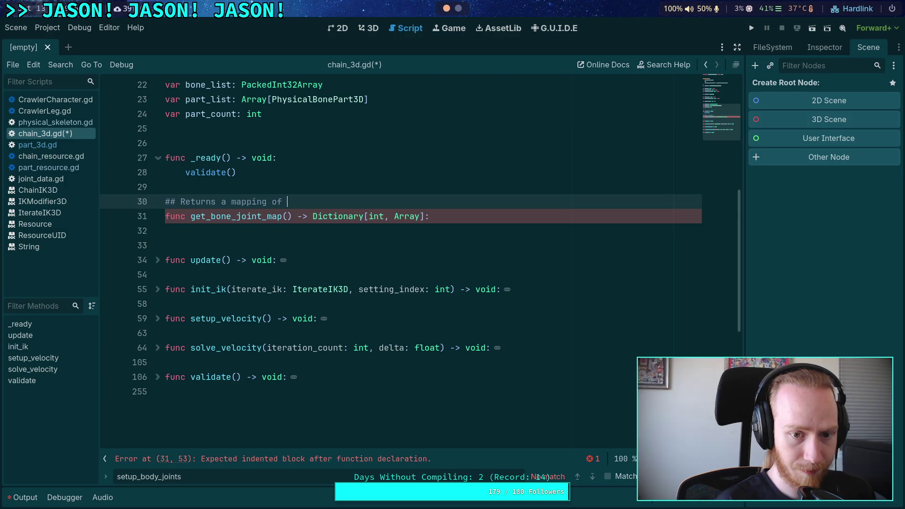
{"action": "key", "text": "BackSpace"}
{"action": "type", "text": "ch "}
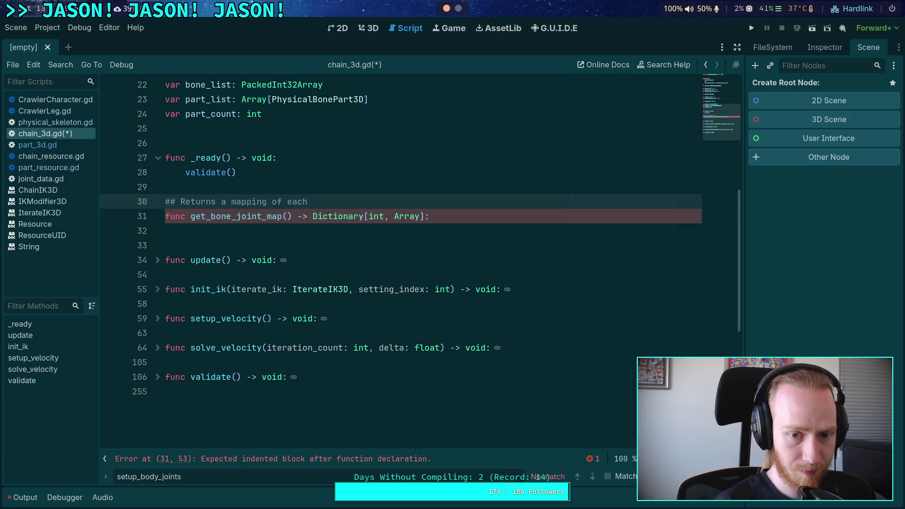
{"action": "type", "text": "part's "}
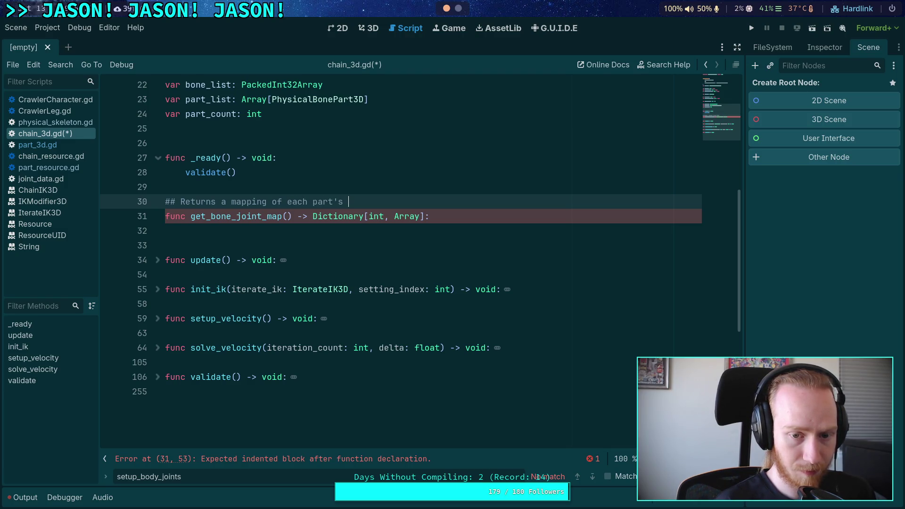
{"action": "type", "text": "bone"}
{"action": "key", "text": "BackSpace"}
{"action": "key", "text": "BackSpace"}
{"action": "key", "text": "BackSpace"}
{"action": "type", "text": "related bone "}
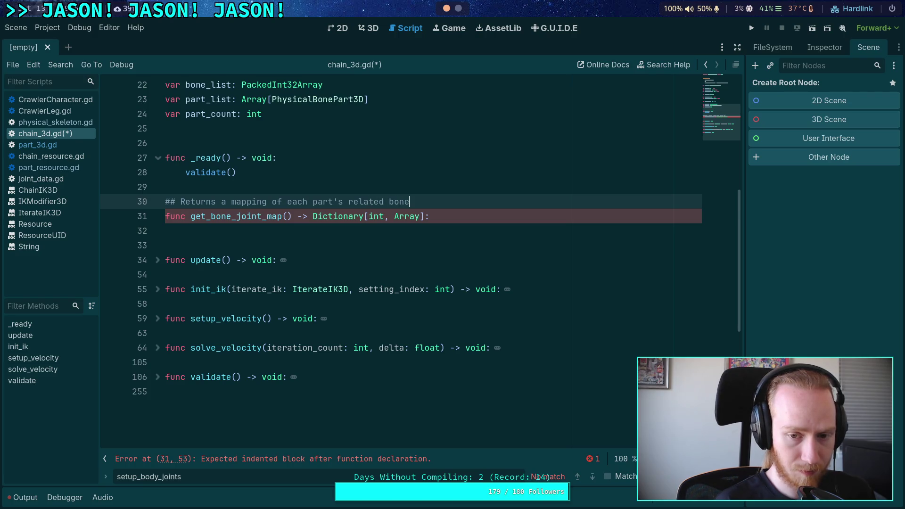
{"action": "type", "text": "index to "}
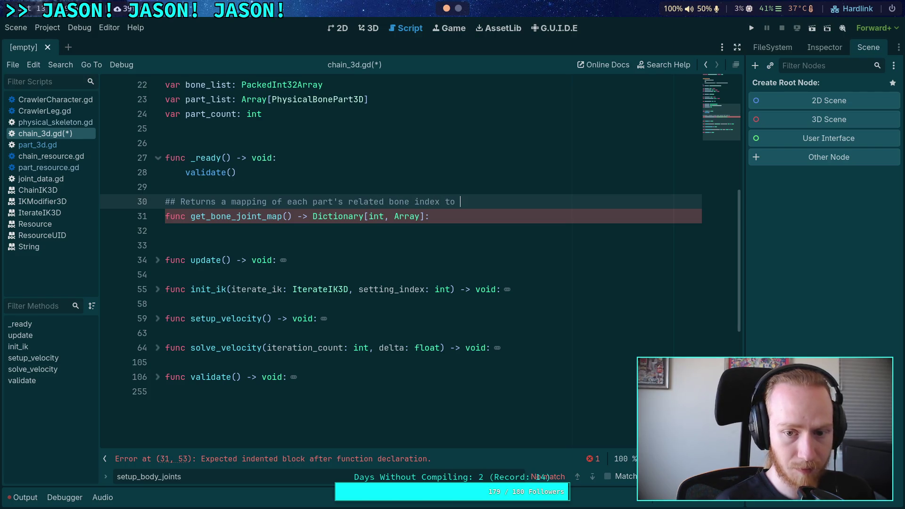
{"action": "type", "text": "the array of "}
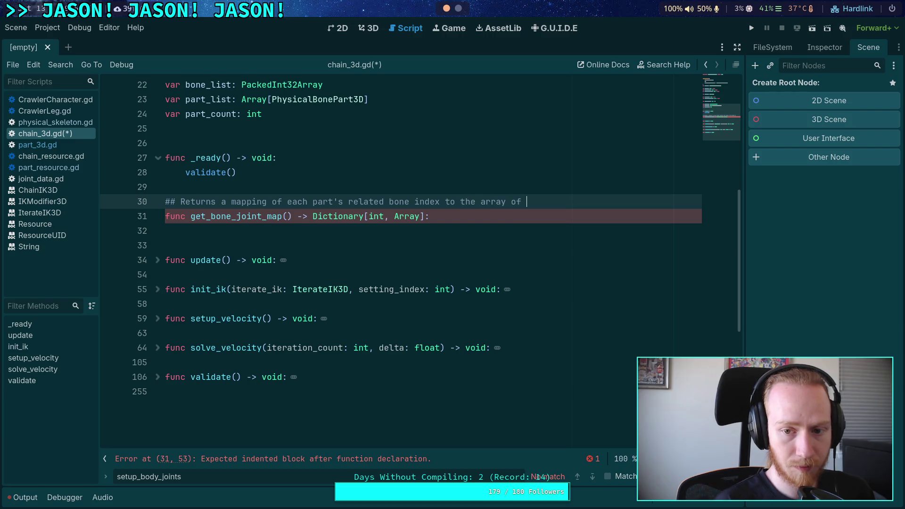
{"action": "type", "text": "joints"}
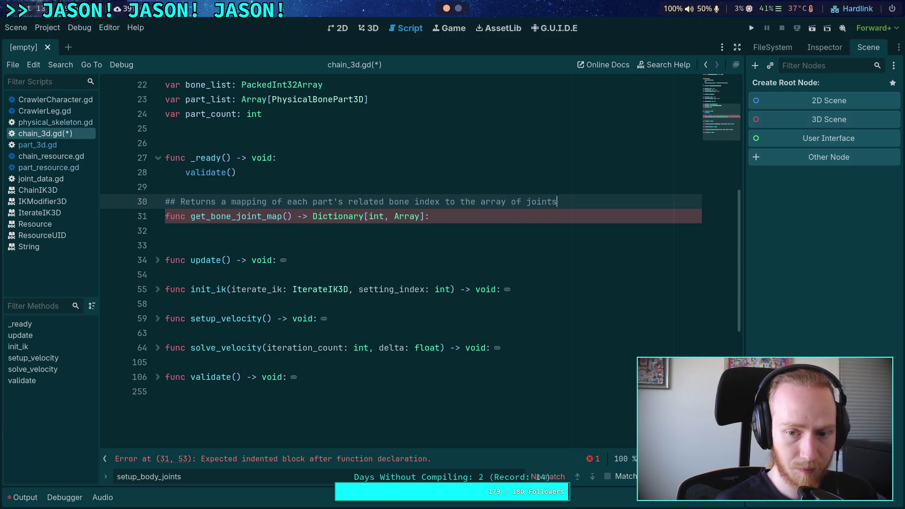
{"action": "key", "text": "Down"}
{"action": "key", "text": "Down"}
{"action": "key", "text": "Tab"}
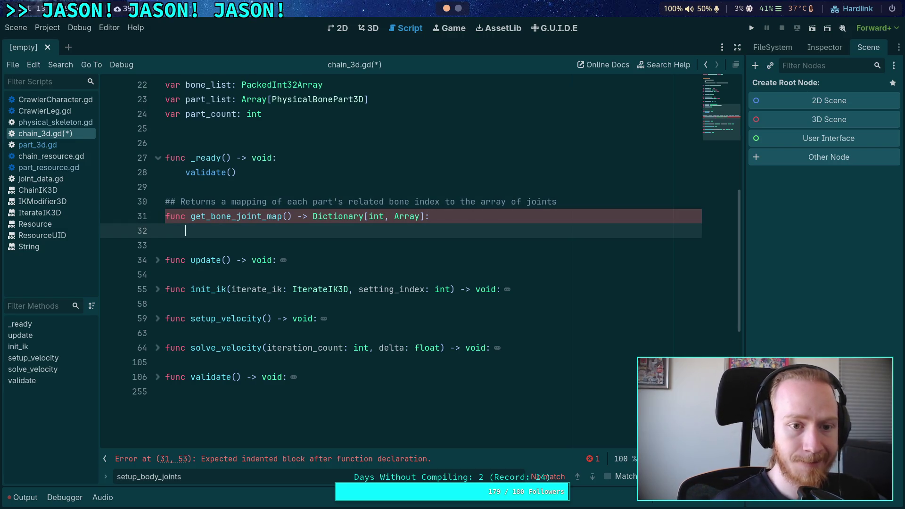
{"action": "scroll", "coordinate": [341, 319], "scroll_direction": "up", "scroll_amount": 2}
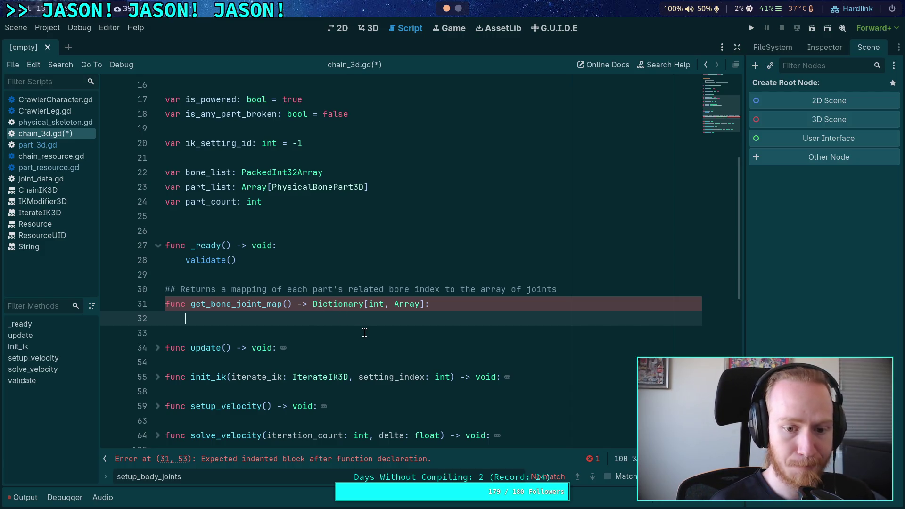
{"action": "left_click", "coordinate": [366, 195]}
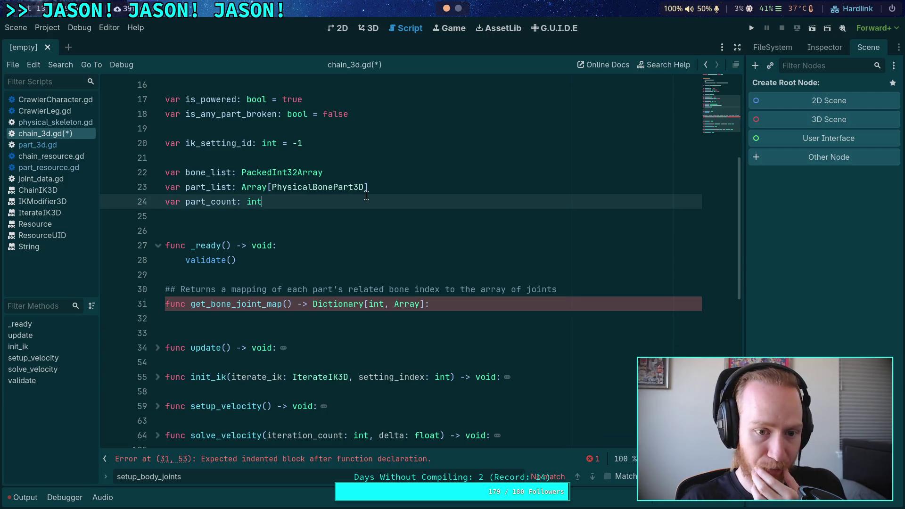
{"action": "key", "text": "Return"}
{"action": "key", "text": "Return"}
{"action": "type", "text": "var _"}
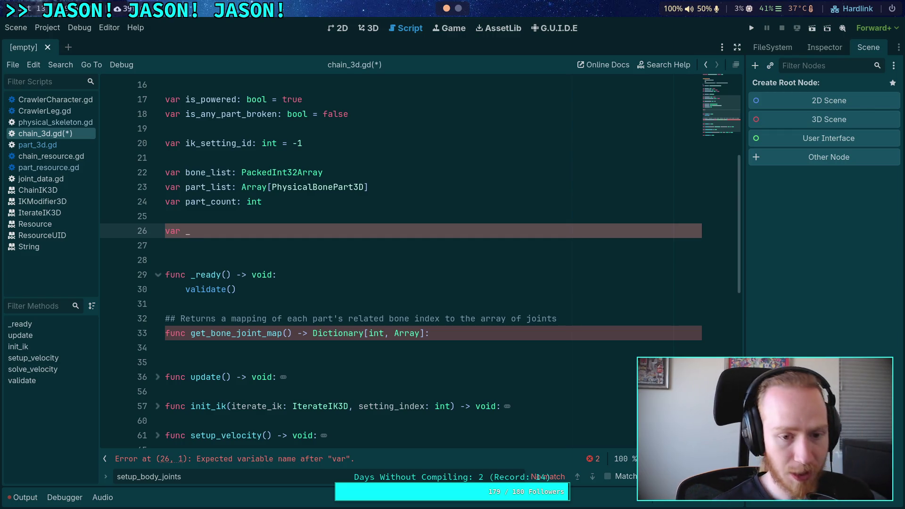
{"action": "key", "text": "BackSpace"}
{"action": "key", "text": "BackSpace"}
{"action": "key", "text": "BackSpace"}
{"action": "key", "text": "BackSpace"}
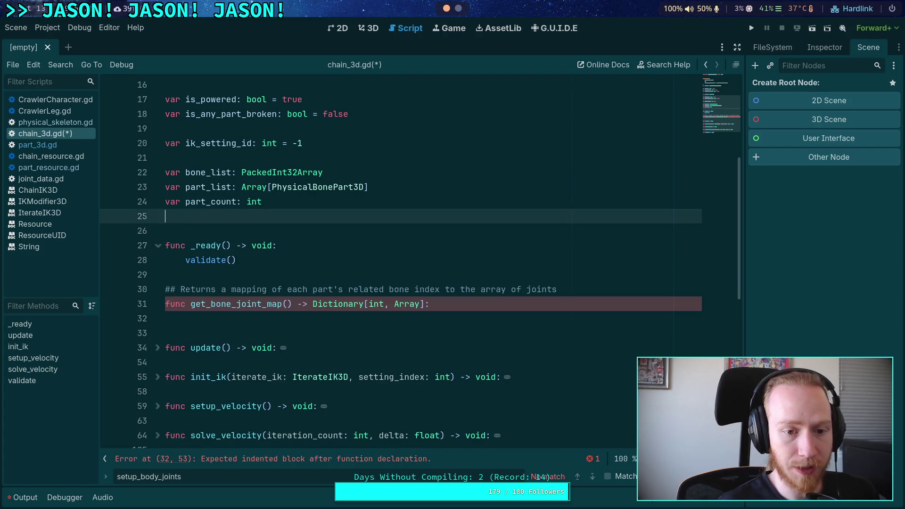
{"action": "left_click", "coordinate": [298, 317]}
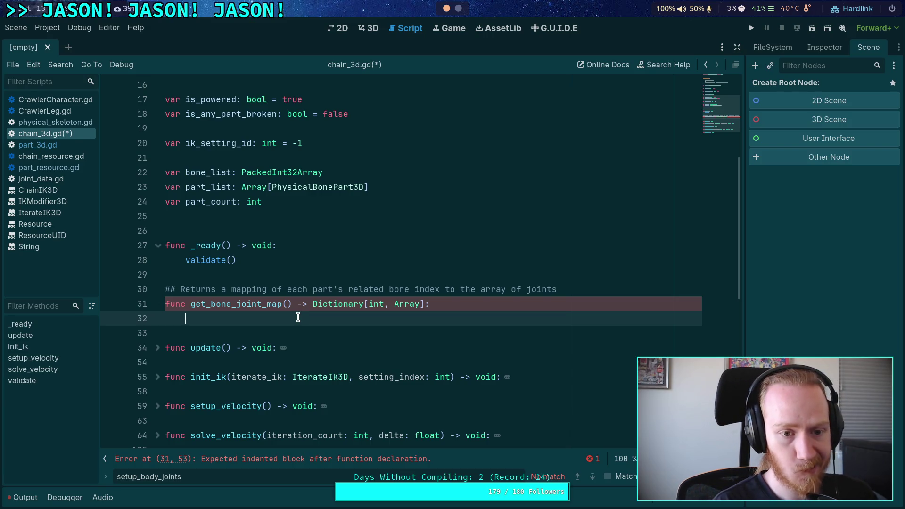
{"action": "type", "text": "var "}
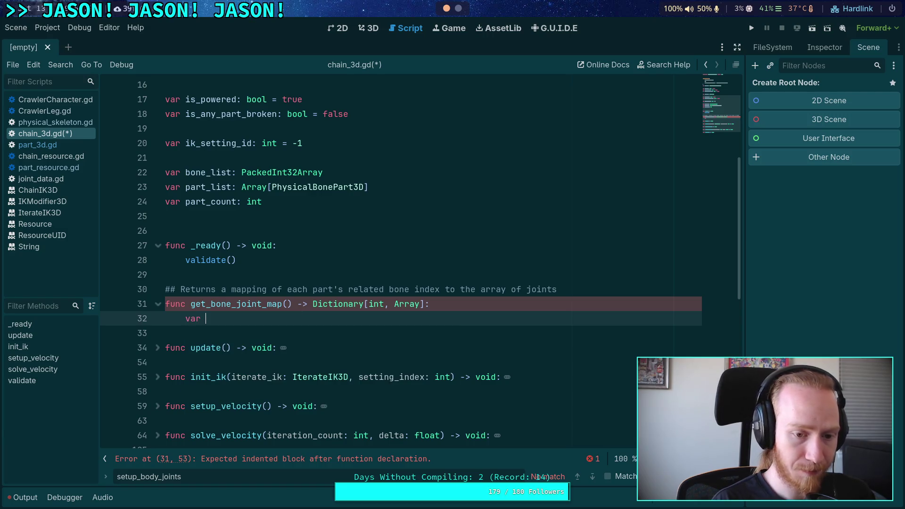
{"action": "type", "text": "bone_joint_map: Dictionary[int, Array]"}
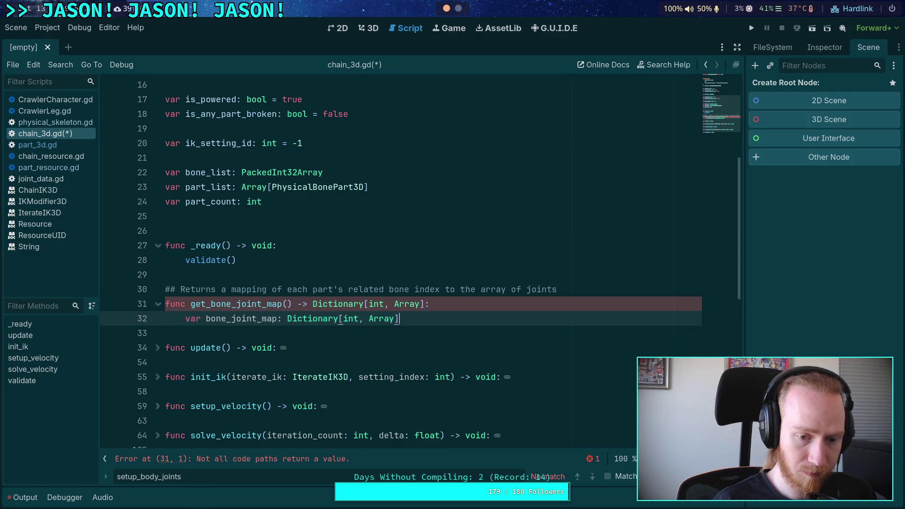
Add return bone_joint_map and insert a for i in range(part_count): loop above it
{"action": "key", "text": "Return"}
{"action": "key", "text": "Return"}
{"action": "type", "text": "return bone_jo"}
{"action": "key", "text": "Return"}
{"action": "left_click", "coordinate": [186, 332]}
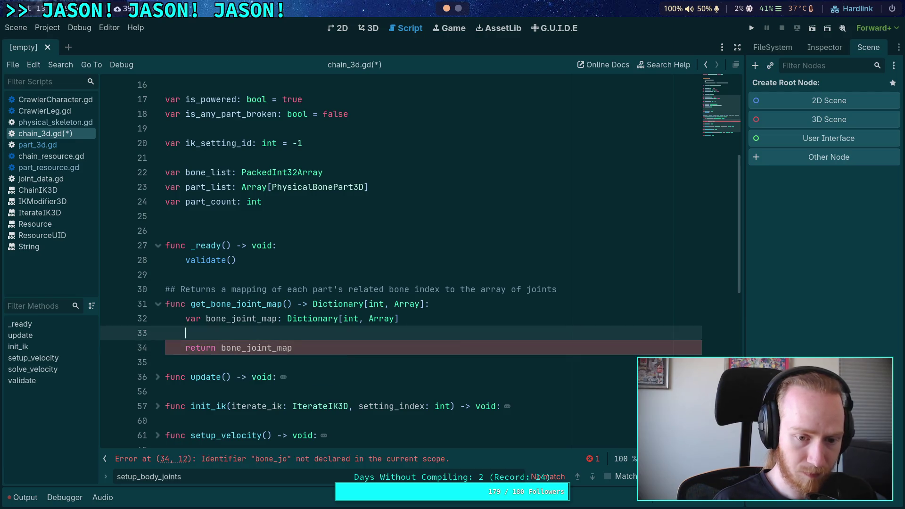
{"action": "key", "text": "Return"}
{"action": "key", "text": "Up"}
{"action": "key", "text": "Return"}
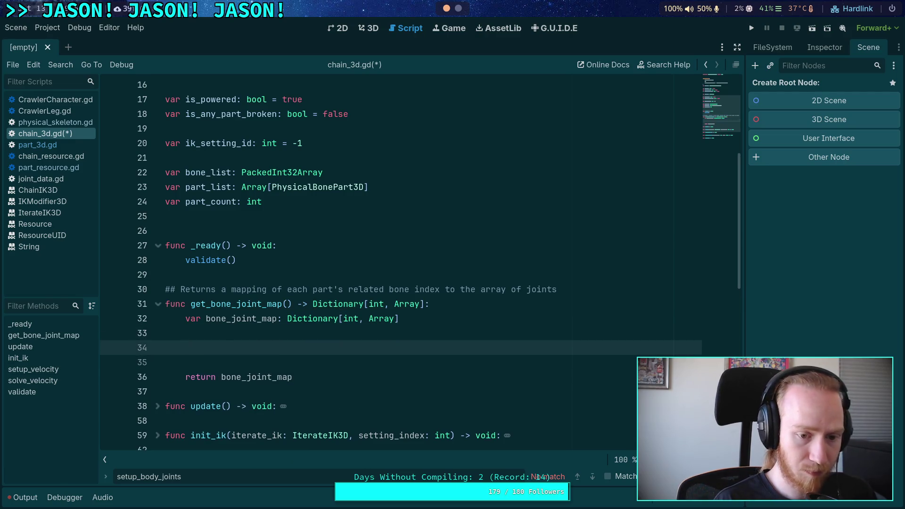
{"action": "type", "text": "for i in range("}
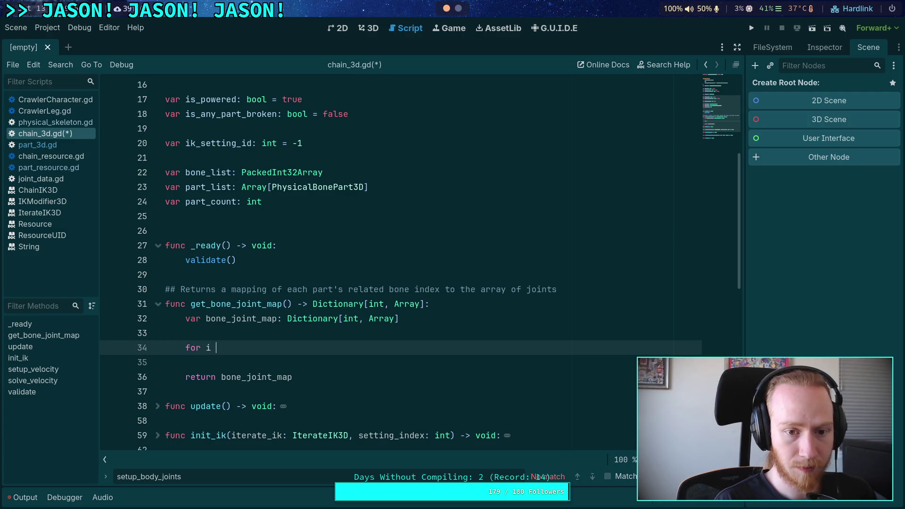
{"action": "type", "text": "part_count):"}
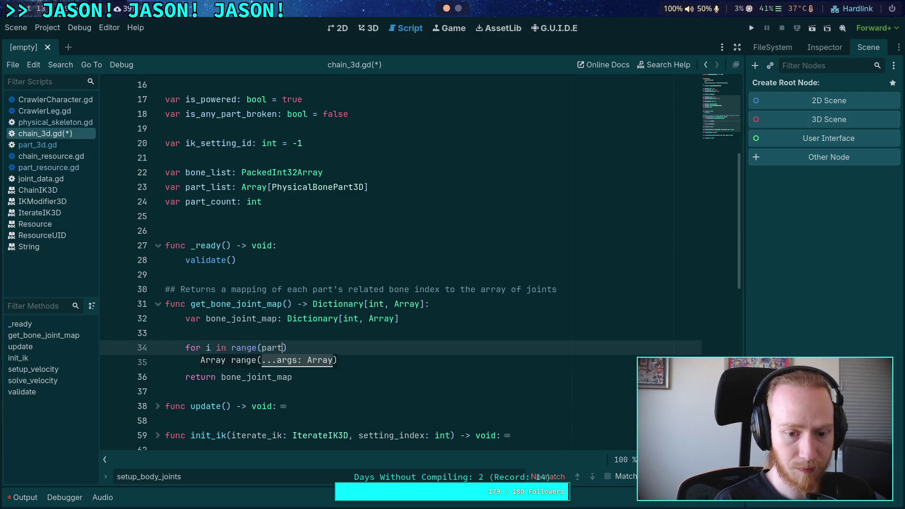
{"action": "key", "text": "Return"}
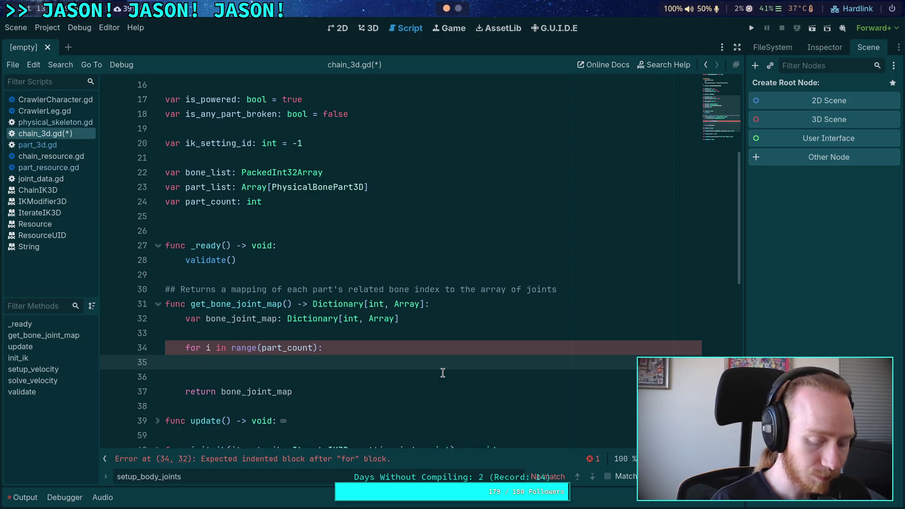
Begin the loop body with bone_joint_map.set(bone_list using autocomplete
{"action": "type", "text": "bone"}
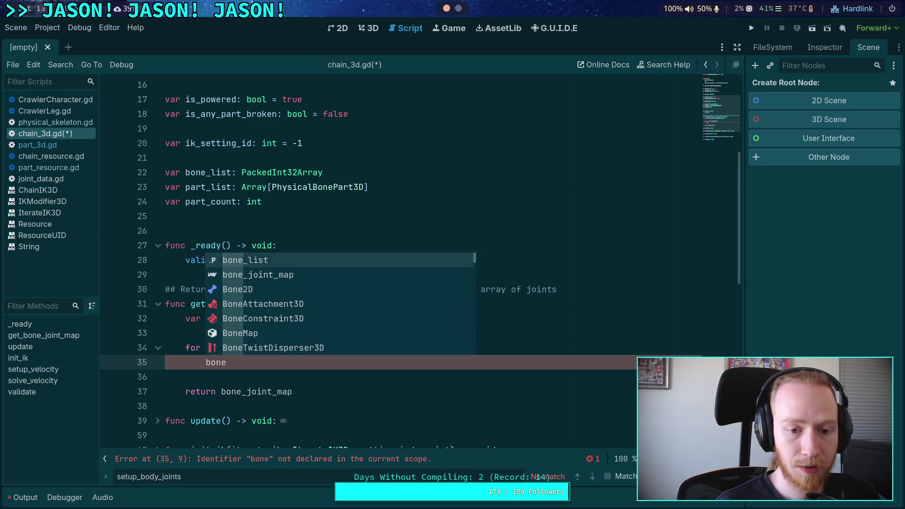
{"action": "key", "text": "Down"}
{"action": "key", "text": "Return"}
{"action": "type", "text": ","}
{"action": "key", "text": "BackSpace"}
{"action": "type", "text": ".set"}
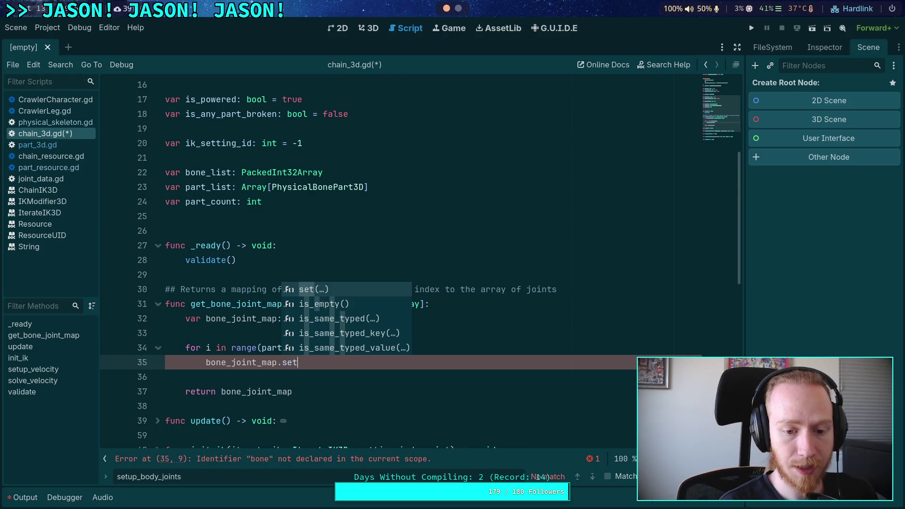
{"action": "key", "text": "Return"}
{"action": "type", "text": "bone_l"}
{"action": "key", "text": "Return"}
Complete the call as set(bone_list[i], part_list[i].get_joint_list().duplicate())
{"action": "type", "text": "[i], part_"}
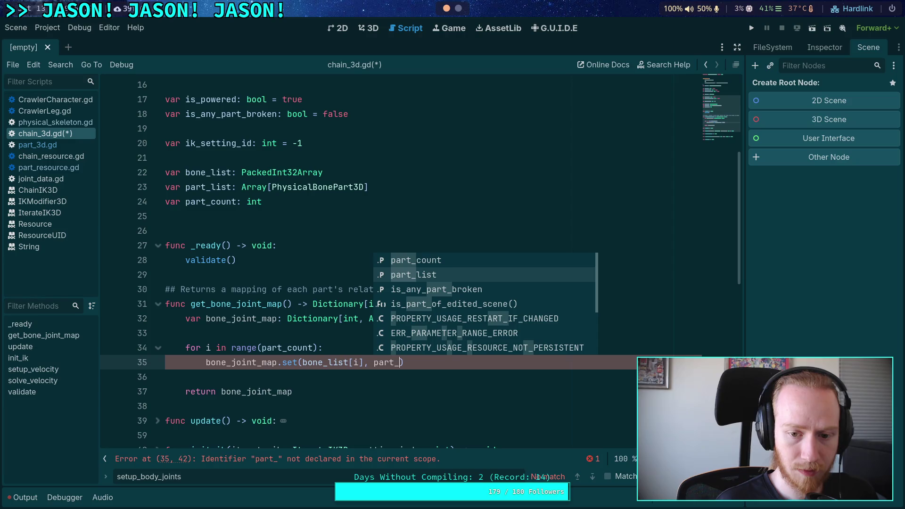
{"action": "key", "text": "Return"}
{"action": "type", "text": "[i]."}
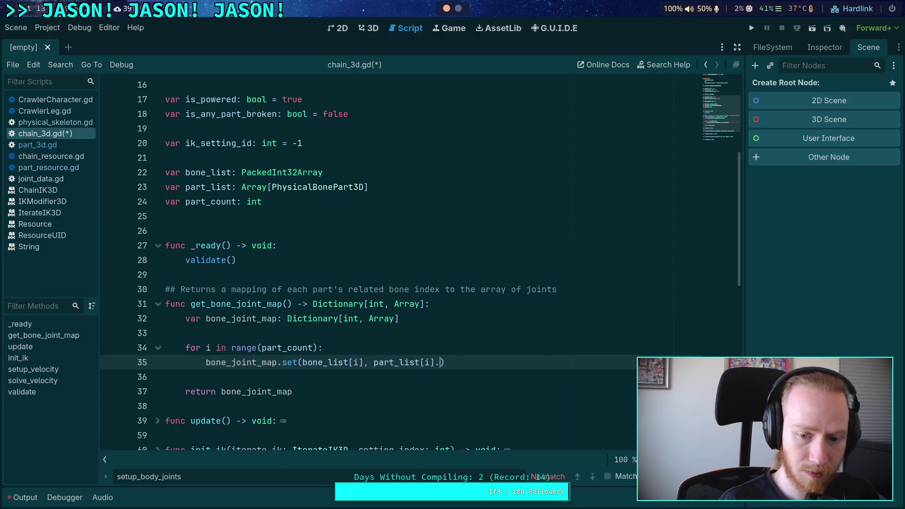
{"action": "key", "text": "Return"}
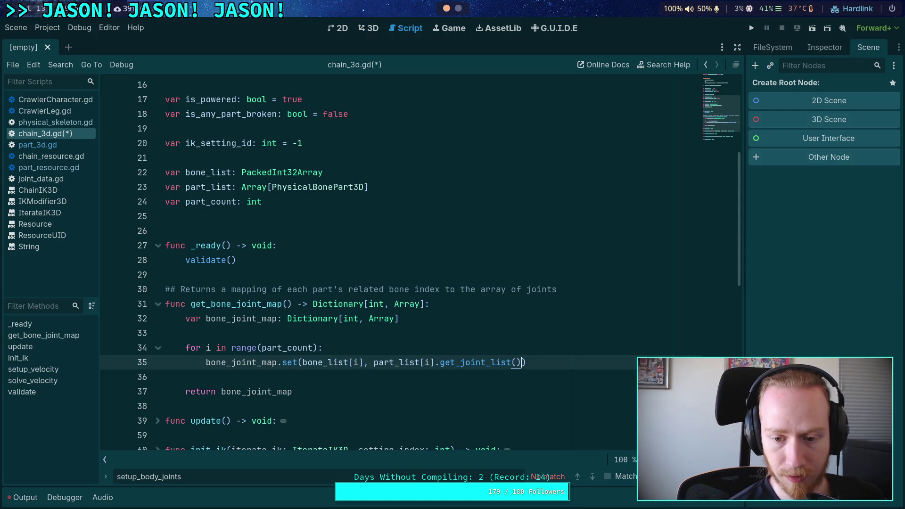
{"action": "type", "text": "."}
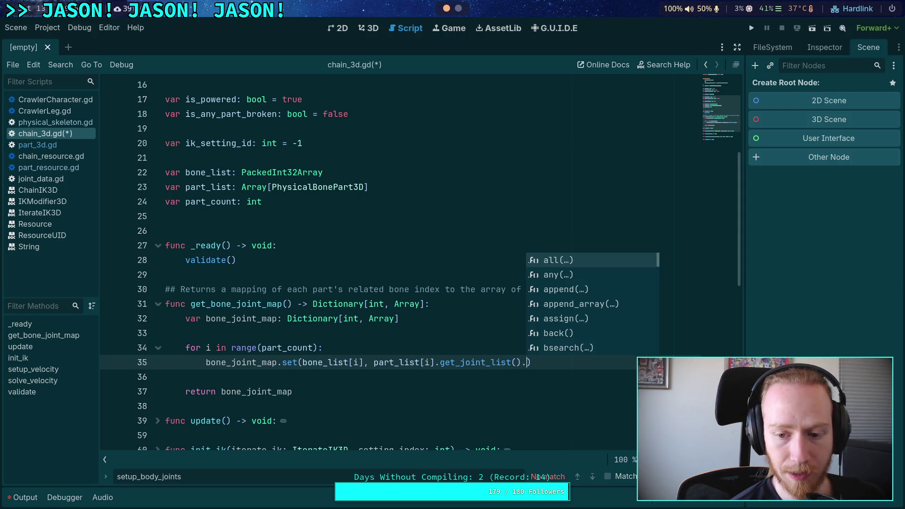
{"action": "type", "text": "po"}
{"action": "key", "text": "BackSpace"}
{"action": "key", "text": "BackSpace"}
{"action": "type", "text": "co"}
{"action": "key", "text": "BackSpace"}
{"action": "key", "text": "BackSpace"}
{"action": "type", "text": "du"}
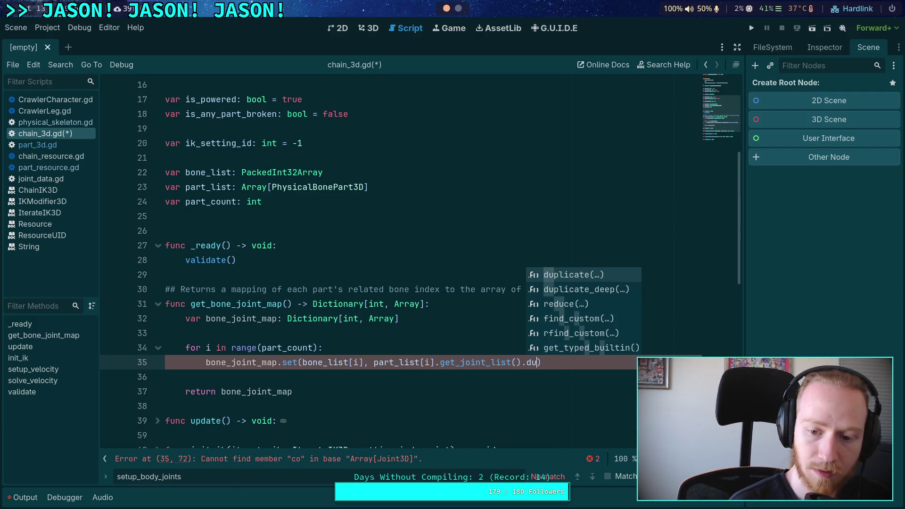
{"action": "key", "text": "Return"}
{"action": "key", "text": "End"}
Save chain_3d.gd and jump to get_joint_list's definition in part_3d.gd
{"action": "key", "text": "ctrl+s"}
{"action": "left_click", "coordinate": [278, 362]}
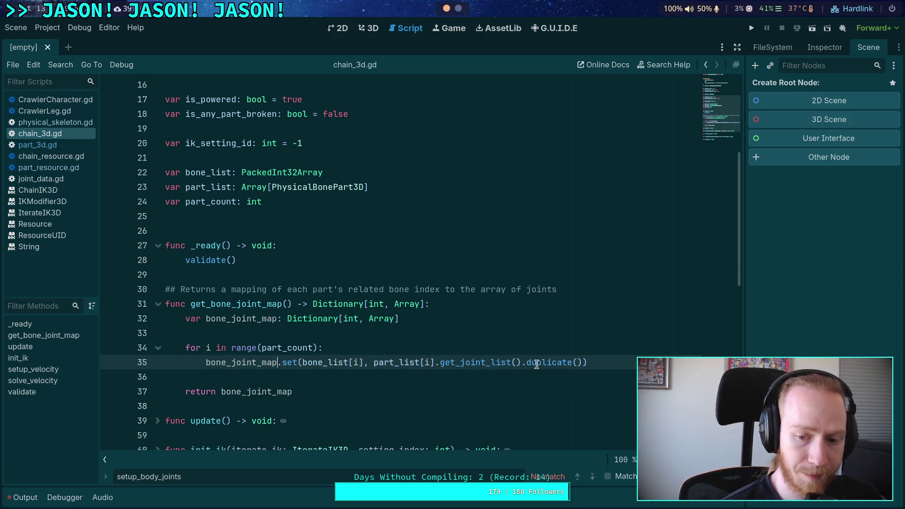
{"action": "left_click", "coordinate": [486, 362]}
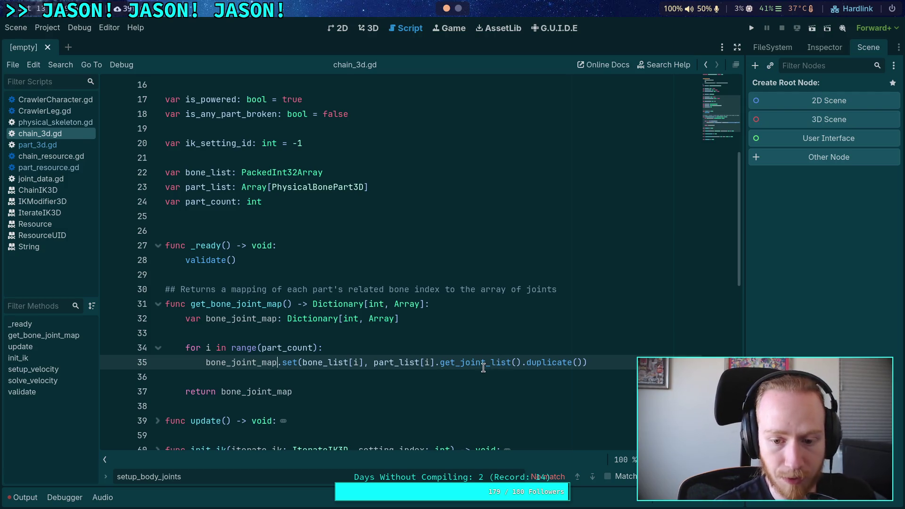
{"action": "left_click", "coordinate": [448, 362], "text": "ctrl"}
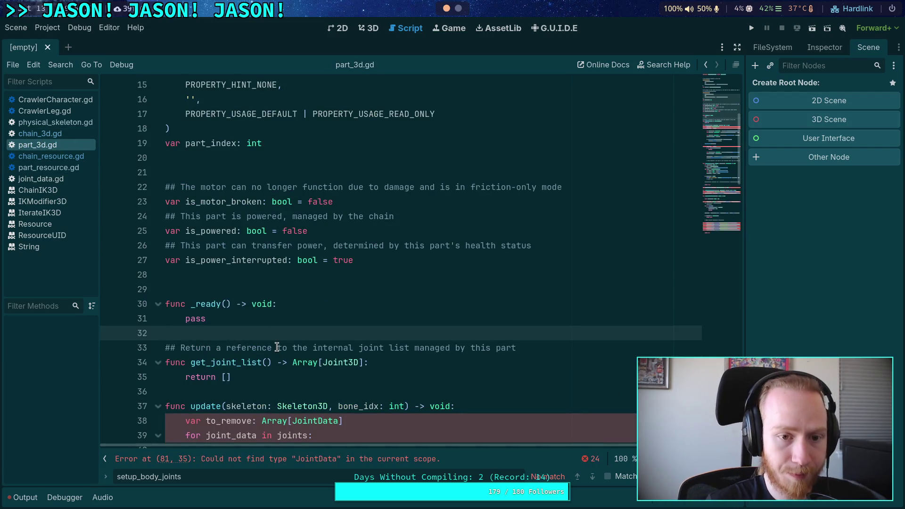
Review the loop and return in chain_3d.gd, then return to physical_skeleton.gd's bone_joint_map code
{"action": "left_click", "coordinate": [75, 136]}
{"action": "left_click", "coordinate": [306, 375]}
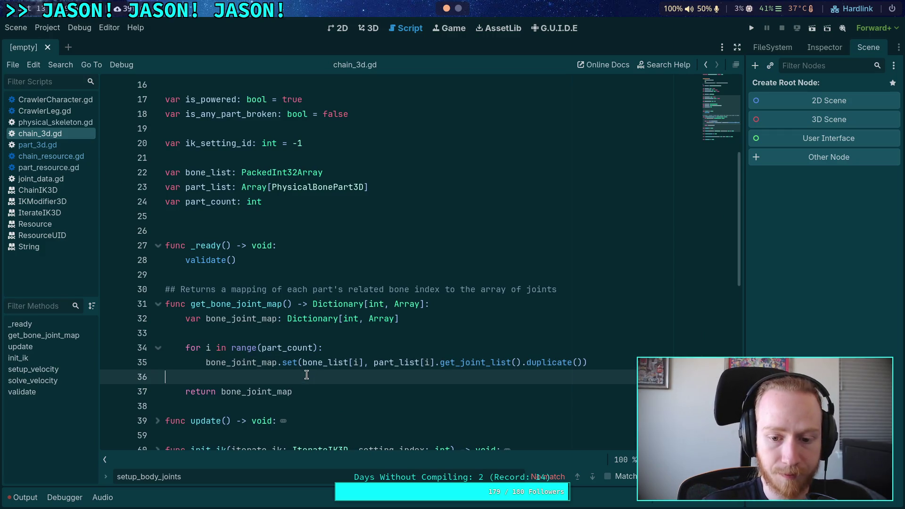
{"action": "left_click", "coordinate": [311, 393]}
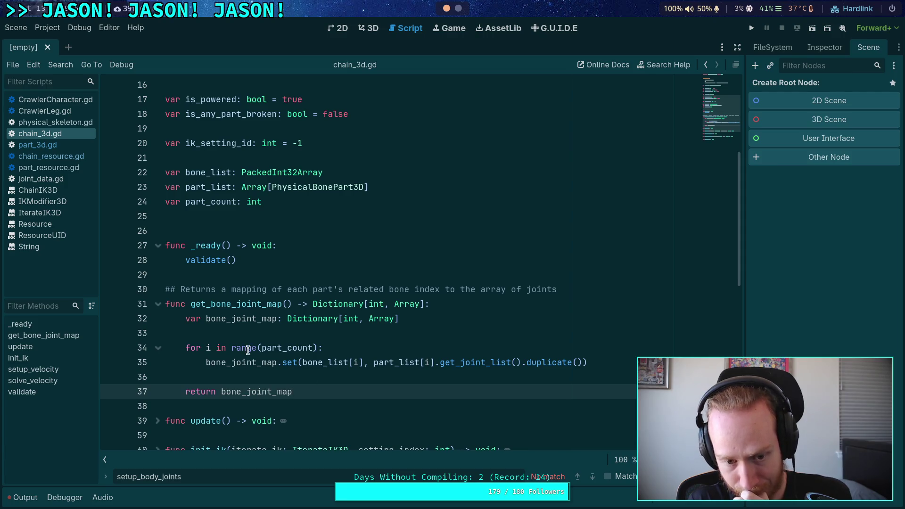
{"action": "left_click", "coordinate": [71, 124]}
{"action": "left_click", "coordinate": [303, 295]}
{"action": "left_click", "coordinate": [323, 285]}
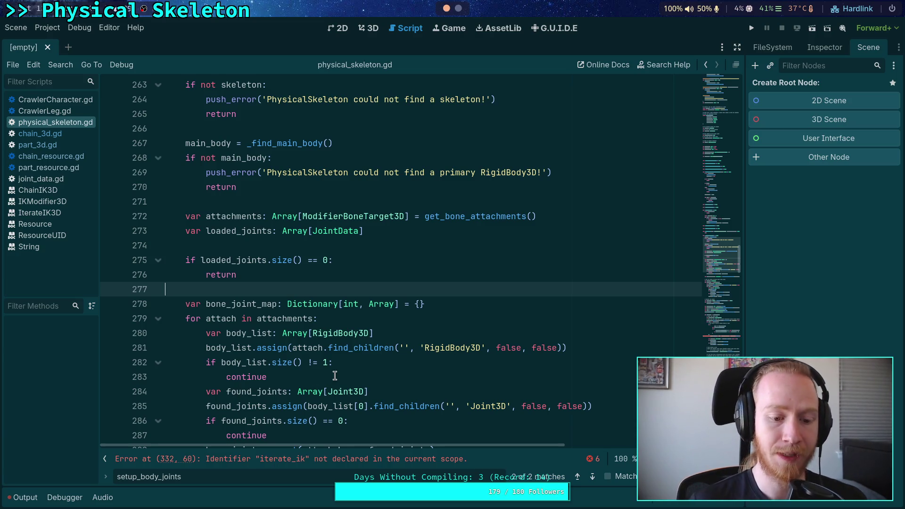
Cut the var attachments declaration line out of setup_body_joints
{"action": "scroll", "coordinate": [350, 358], "scroll_direction": "up", "scroll_amount": 3}
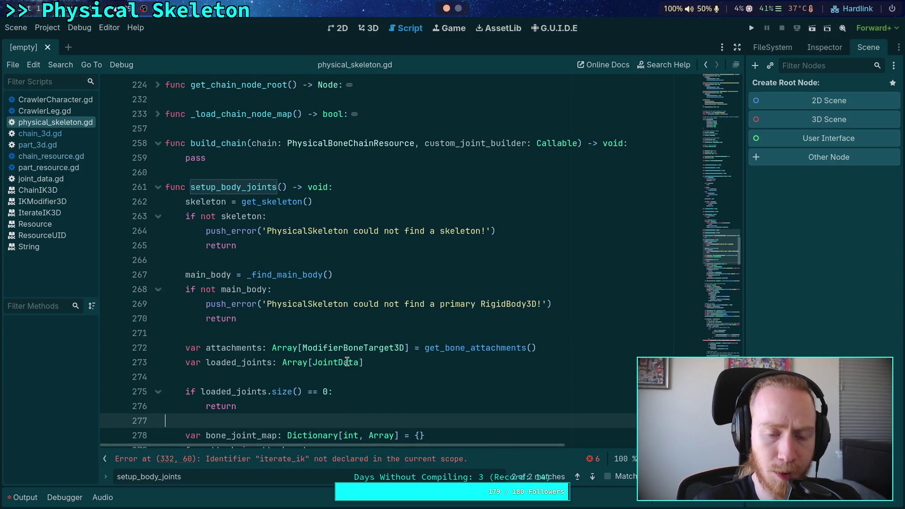
{"action": "key", "text": "Escape"}
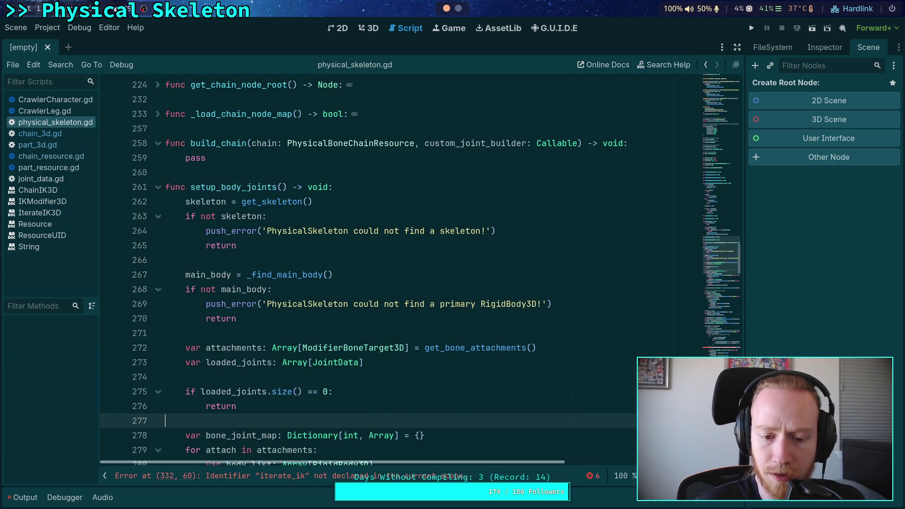
{"action": "left_click", "coordinate": [376, 405]}
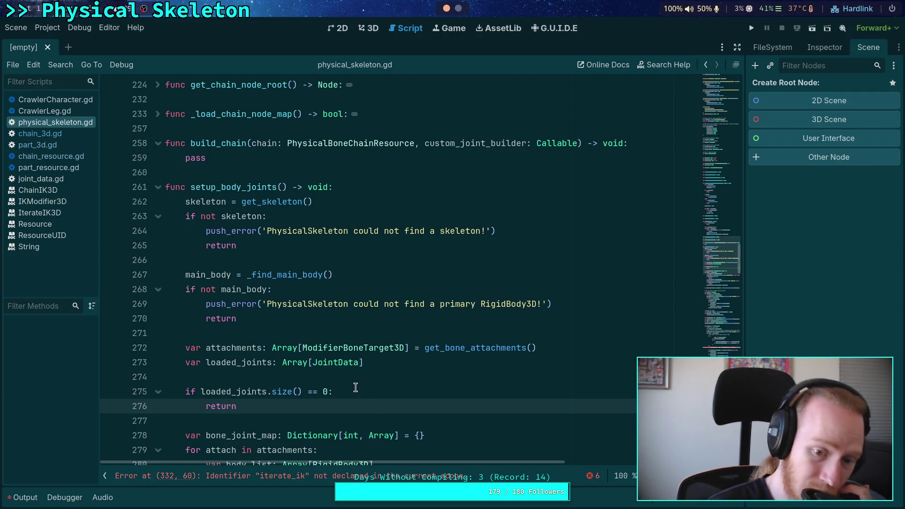
{"action": "left_click_drag", "start_coordinate": [550, 343], "coordinate": [548, 335]}
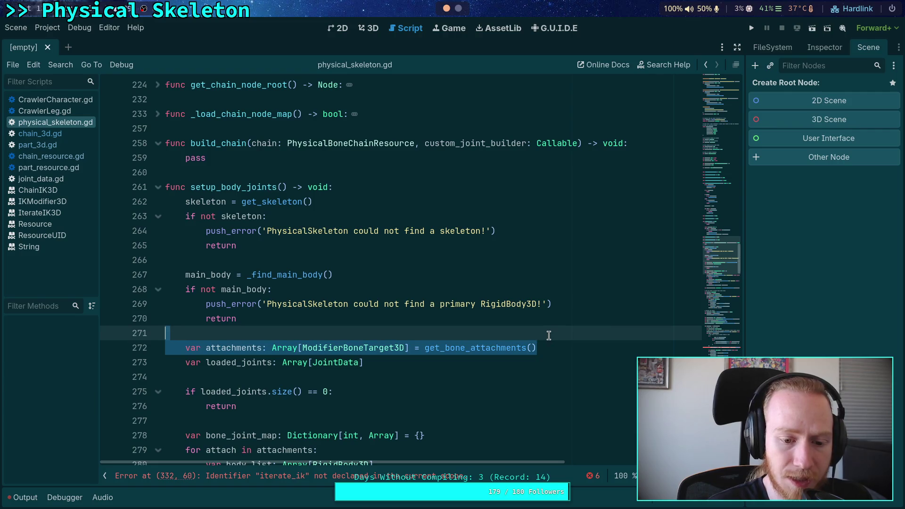
{"action": "key", "text": "ctrl+x"}
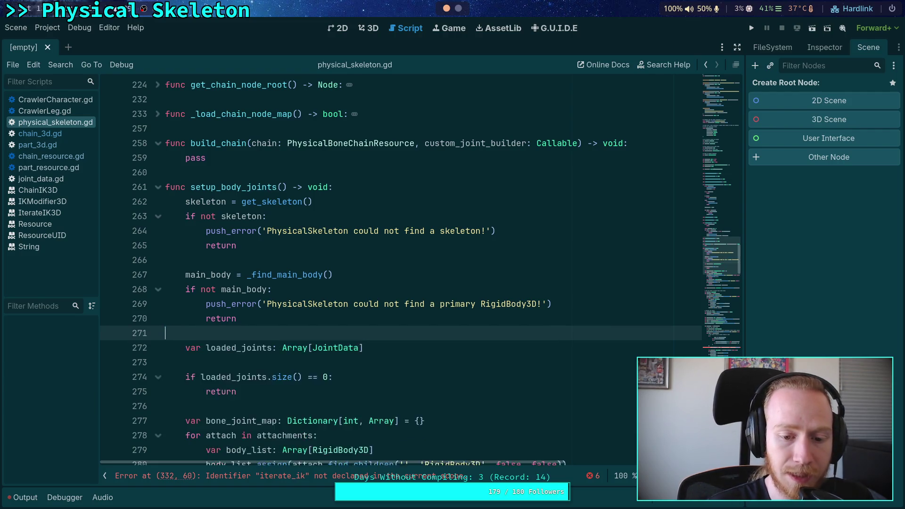
Delete the loaded_joints declaration and its emptiness check above the bone_joint_map loop
{"action": "key", "text": "alt+Left"}
{"action": "scroll", "coordinate": [282, 315], "scroll_direction": "up", "scroll_amount": 3}
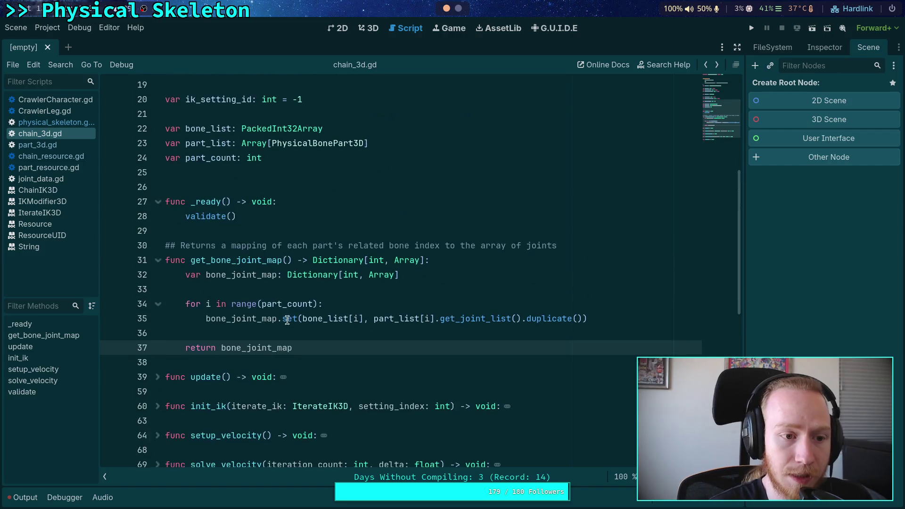
{"action": "left_click", "coordinate": [70, 122]}
{"action": "scroll", "coordinate": [287, 298], "scroll_direction": "down", "scroll_amount": 2}
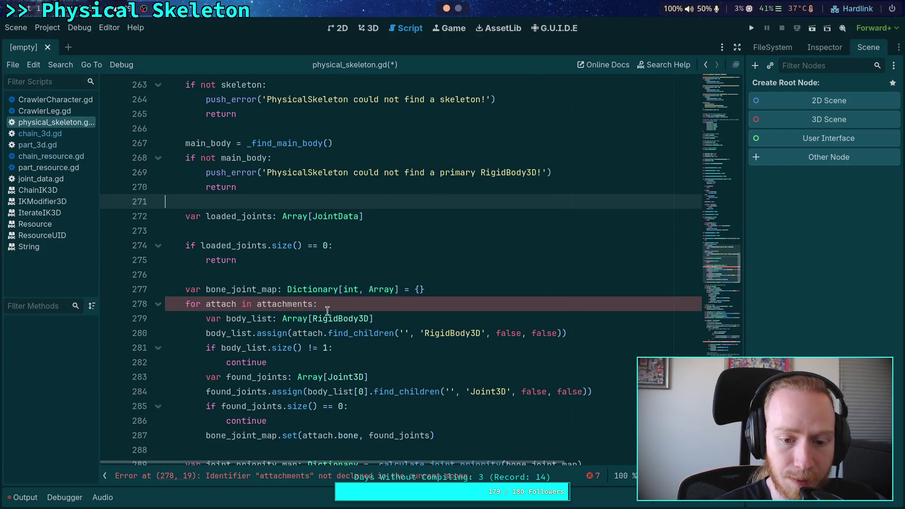
{"action": "scroll", "coordinate": [327, 304], "scroll_direction": "down", "scroll_amount": 2}
{"action": "left_click_drag", "start_coordinate": [185, 203], "coordinate": [437, 327]}
{"action": "left_click", "coordinate": [461, 338]}
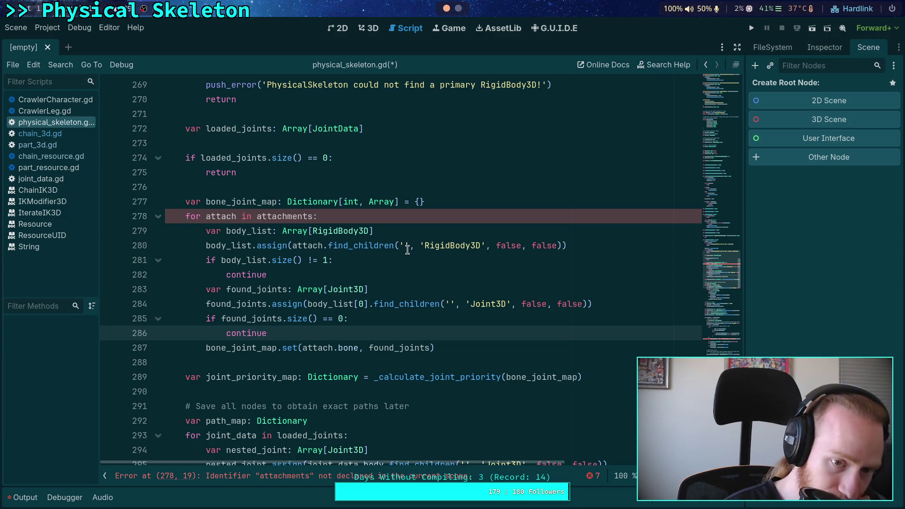
{"action": "left_click", "coordinate": [312, 188]}
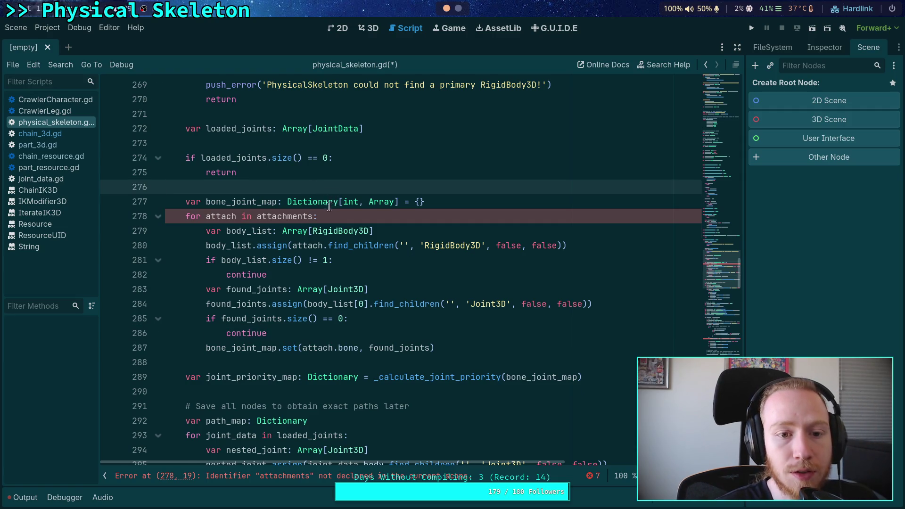
{"action": "scroll", "coordinate": [330, 200], "scroll_direction": "up", "scroll_amount": 1}
{"action": "mouse_move", "coordinate": [284, 220]}
{"action": "left_mouse_down"}
{"action": "mouse_move", "coordinate": [203, 201]}
{"action": "mouse_move", "coordinate": [147, 169]}
{"action": "left_mouse_up"}
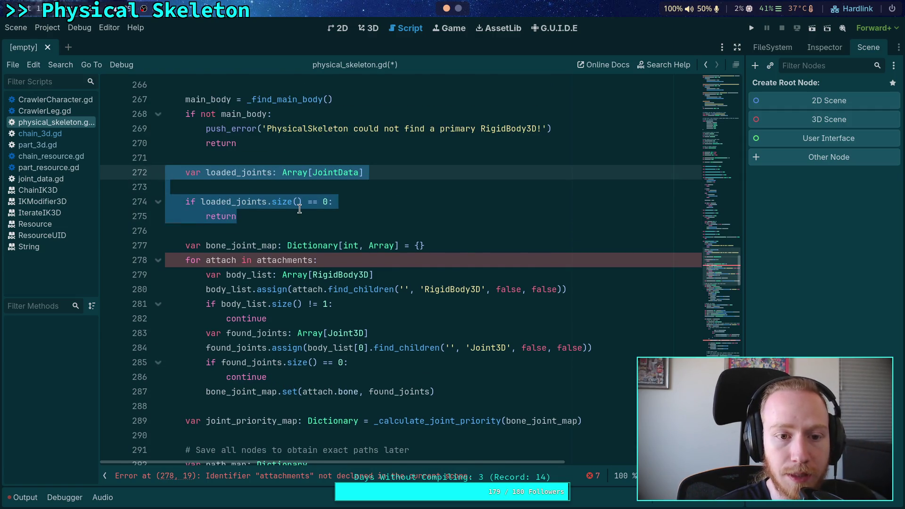
{"action": "key", "text": "BackSpace"}
Widen the side panel and show the project's FileSystem tree
{"action": "scroll", "coordinate": [313, 212], "scroll_direction": "up", "scroll_amount": 2}
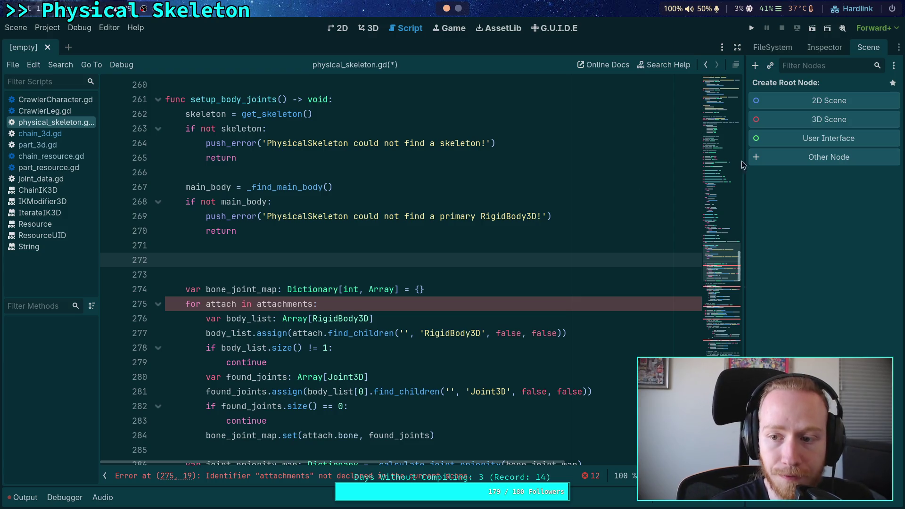
{"action": "left_click_drag", "start_coordinate": [745, 165], "coordinate": [715, 167]}
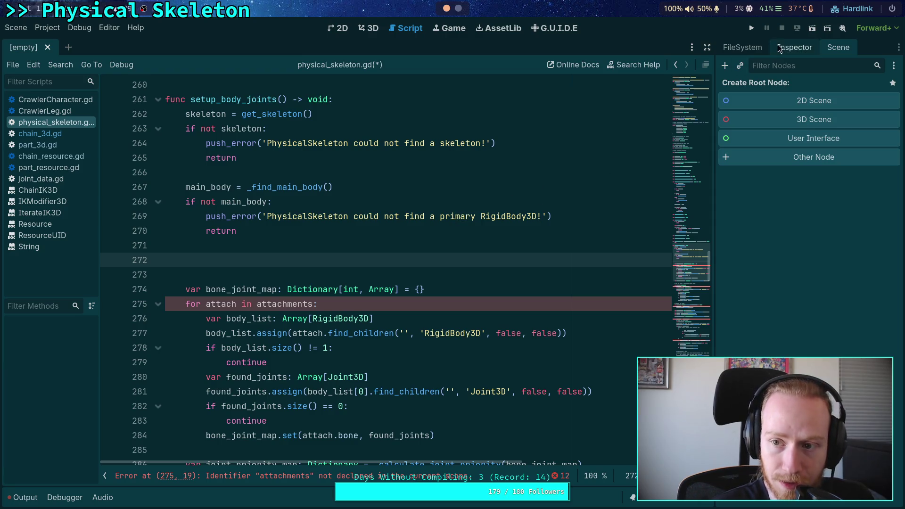
{"action": "left_click", "coordinate": [760, 47]}
{"action": "scroll", "coordinate": [454, 198], "scroll_direction": "up", "scroll_amount": 8}
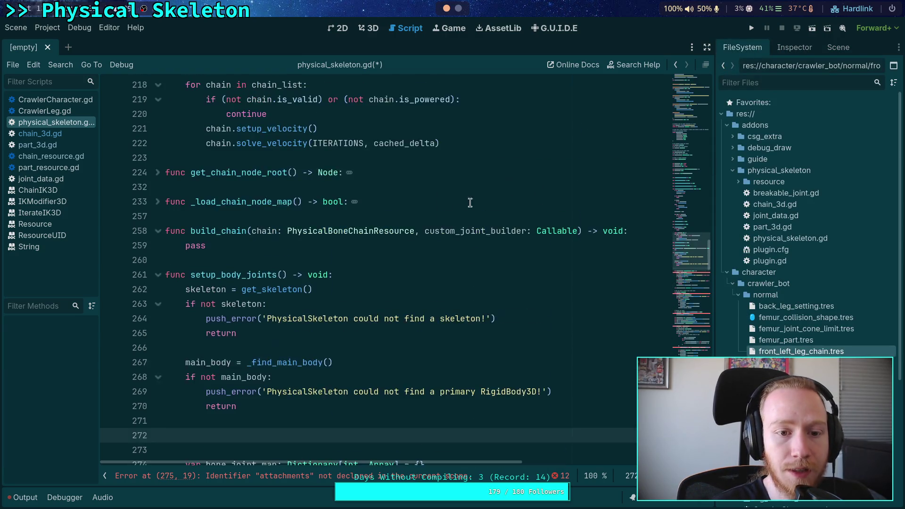
Unfold get_chain_node_root and search the script for its usages
{"action": "scroll", "coordinate": [171, 321], "scroll_direction": "down", "scroll_amount": 2}
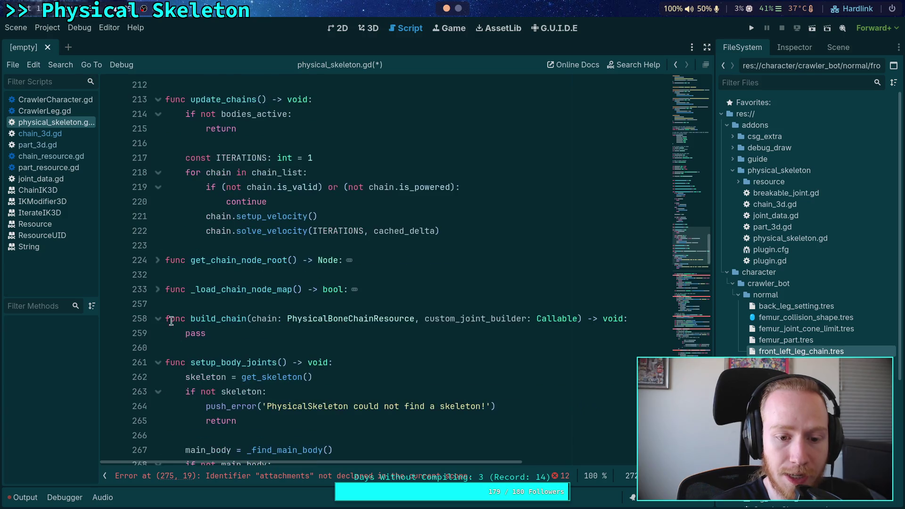
{"action": "left_click", "coordinate": [155, 261]}
{"action": "double_click", "coordinate": [263, 276]}
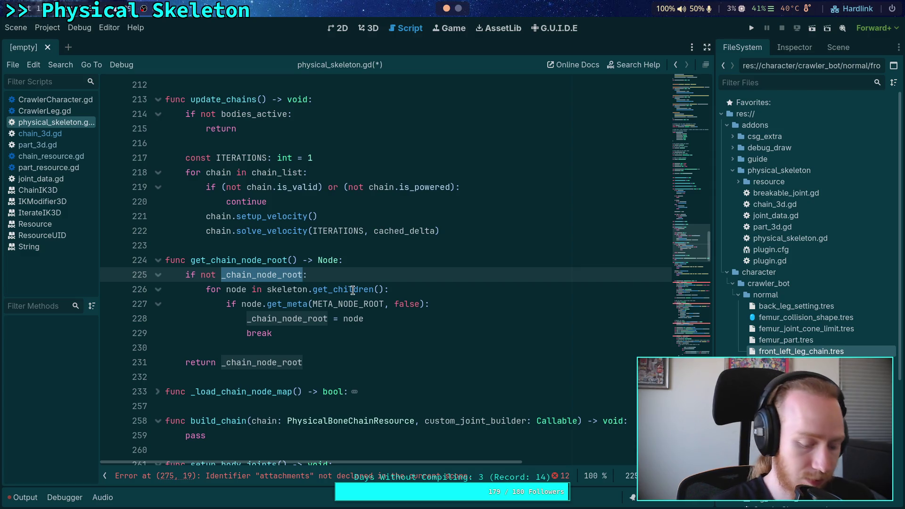
{"action": "mouse_move", "coordinate": [351, 290]}
{"action": "double_click", "coordinate": [222, 260]}
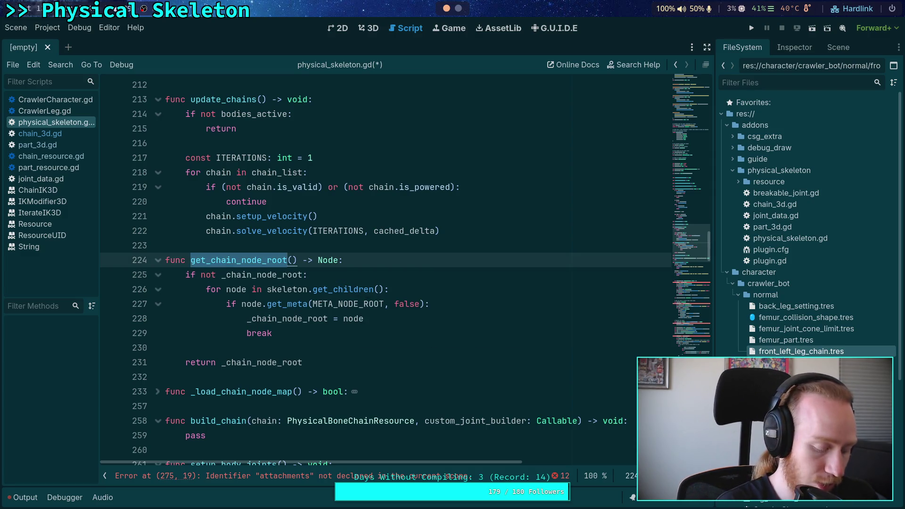
{"action": "key", "text": "ctrl+f"}
{"action": "left_click", "coordinate": [562, 476]}
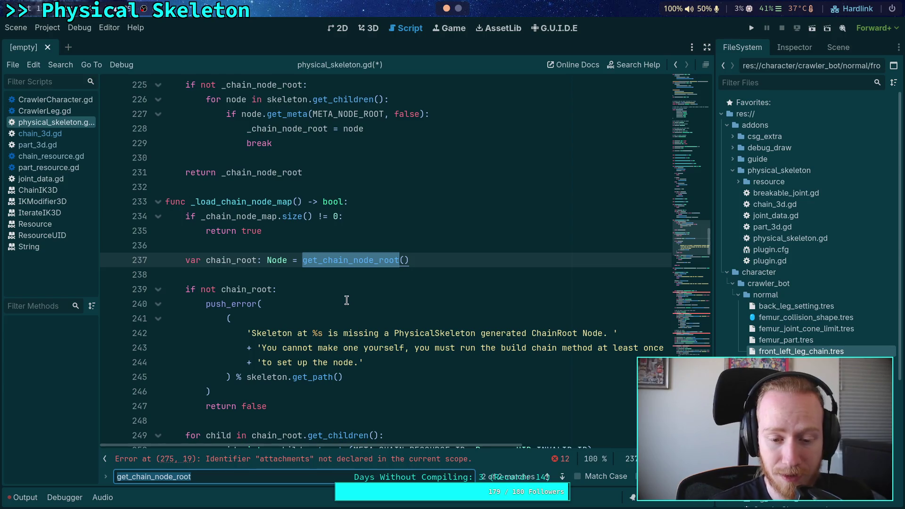
{"action": "scroll", "coordinate": [346, 300], "scroll_direction": "down", "scroll_amount": 4}
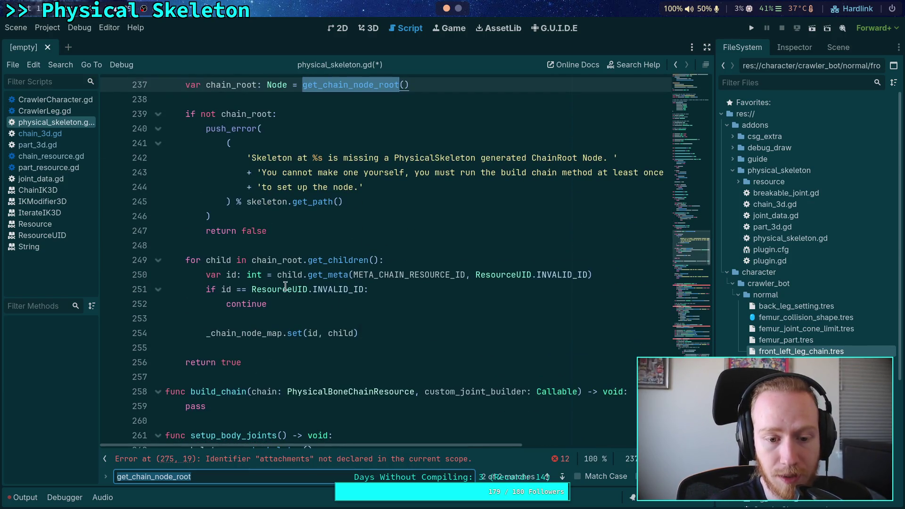
{"action": "scroll", "coordinate": [285, 286], "scroll_direction": "up", "scroll_amount": 1}
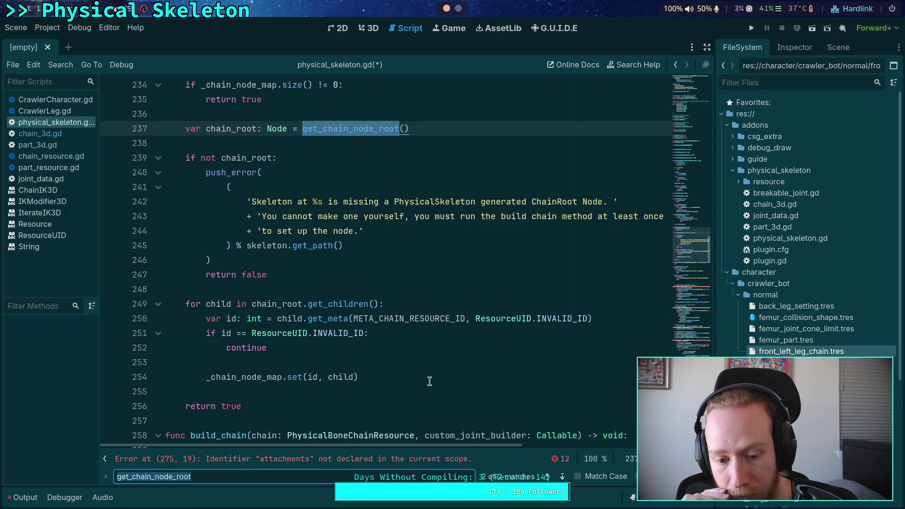
Search for META_CHAIN_RESOURCE_ID to find its definition and the line 250 usage
{"action": "double_click", "coordinate": [448, 320]}
{"action": "key", "text": "ctrl+f"}
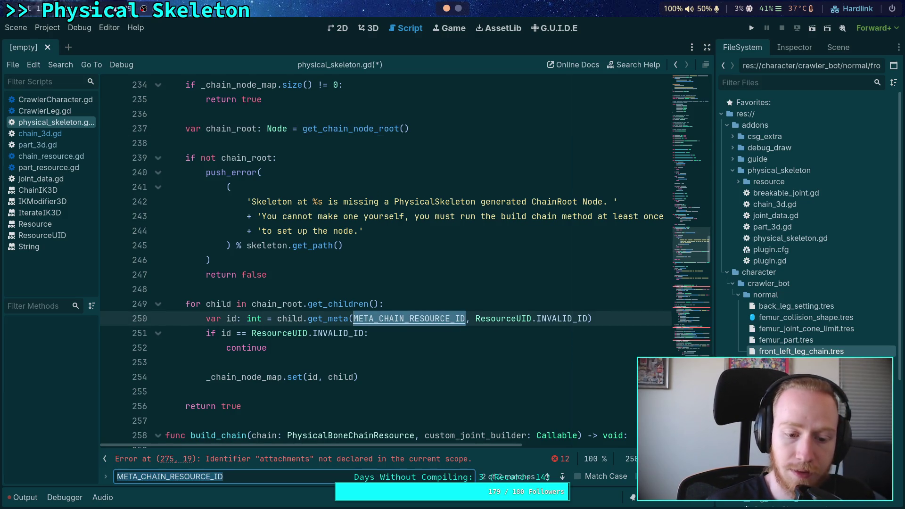
{"action": "left_click", "coordinate": [563, 476]}
{"action": "left_click", "coordinate": [562, 476]}
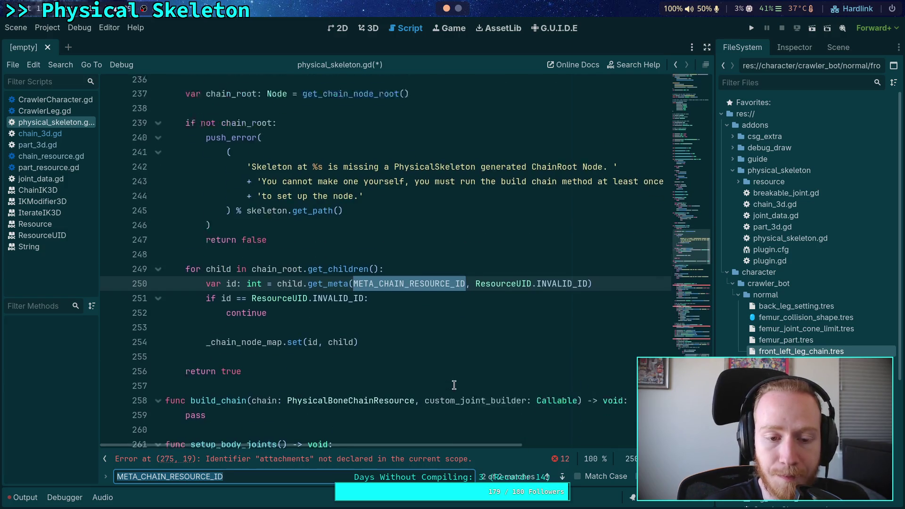
{"action": "scroll", "coordinate": [437, 370], "scroll_direction": "up", "scroll_amount": 2}
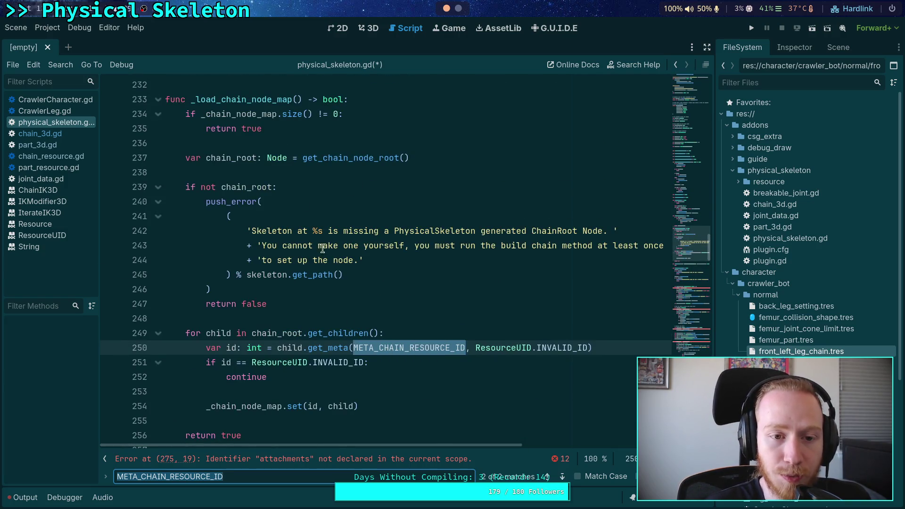
Search for usages of _load_chain_node_map
{"action": "double_click", "coordinate": [243, 100]}
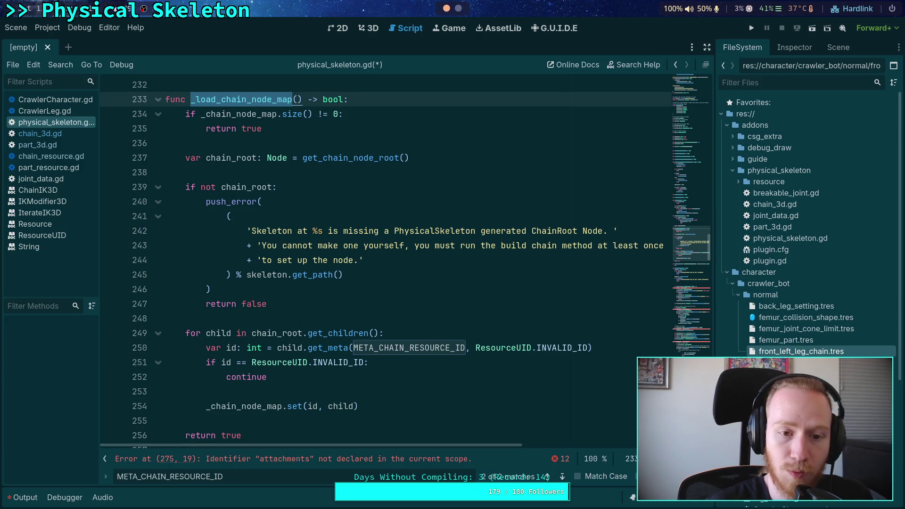
{"action": "key", "text": "ctrl+f"}
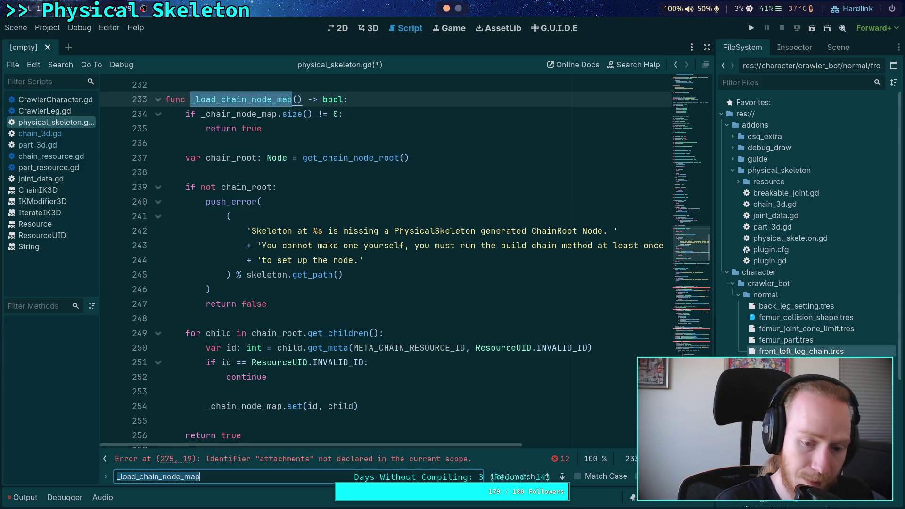
{"action": "left_click", "coordinate": [562, 476]}
{"action": "scroll", "coordinate": [412, 349], "scroll_direction": "down", "scroll_amount": 3}
{"action": "scroll", "coordinate": [461, 337], "scroll_direction": "down", "scroll_amount": 2}
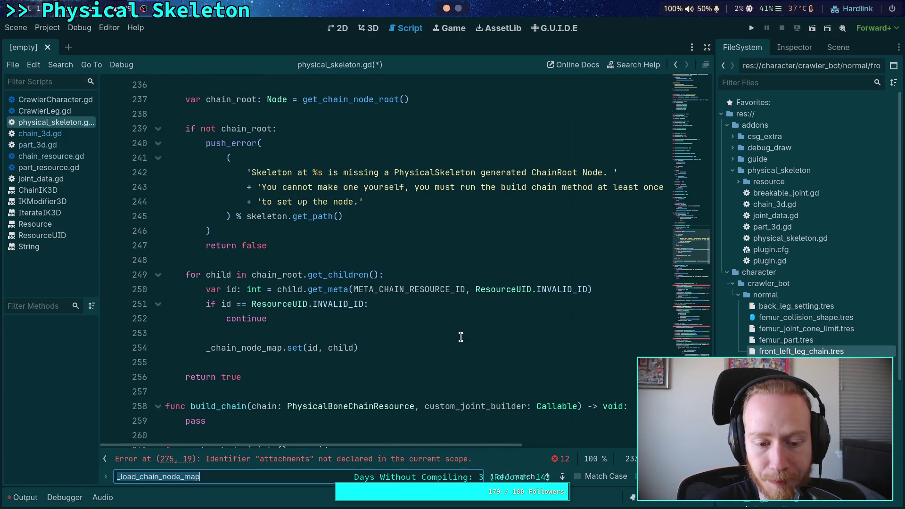
{"action": "scroll", "coordinate": [460, 337], "scroll_direction": "down", "scroll_amount": 3}
{"action": "scroll", "coordinate": [386, 311], "scroll_direction": "down", "scroll_amount": 1}
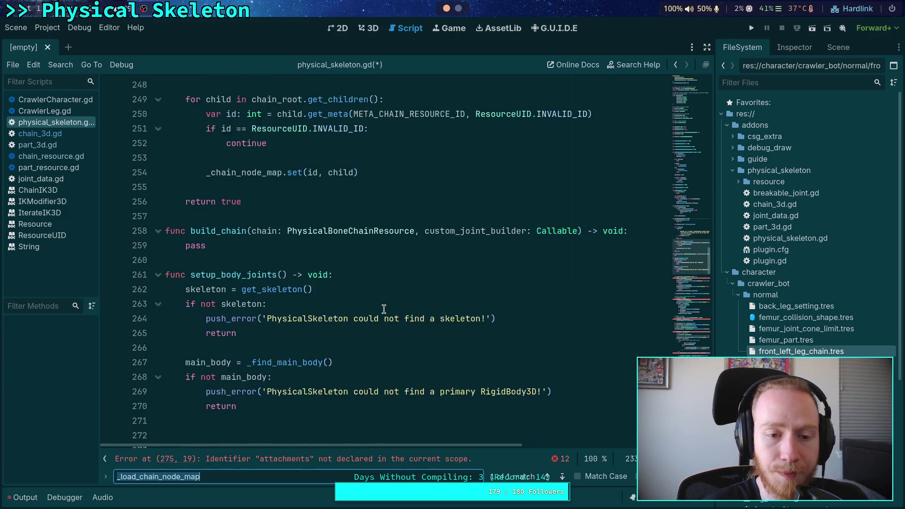
{"action": "scroll", "coordinate": [382, 309], "scroll_direction": "up", "scroll_amount": 7}
{"action": "scroll", "coordinate": [382, 308], "scroll_direction": "up", "scroll_amount": 5}
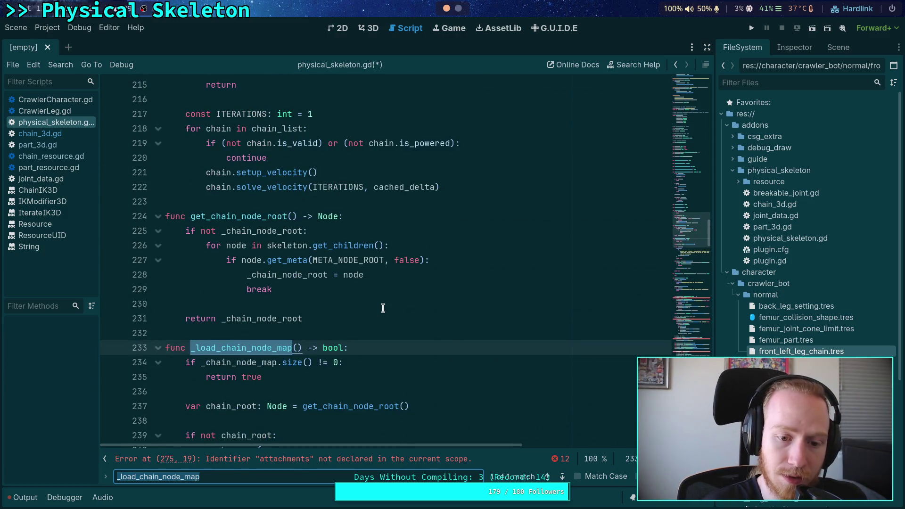
{"action": "scroll", "coordinate": [382, 308], "scroll_direction": "down", "scroll_amount": 3}
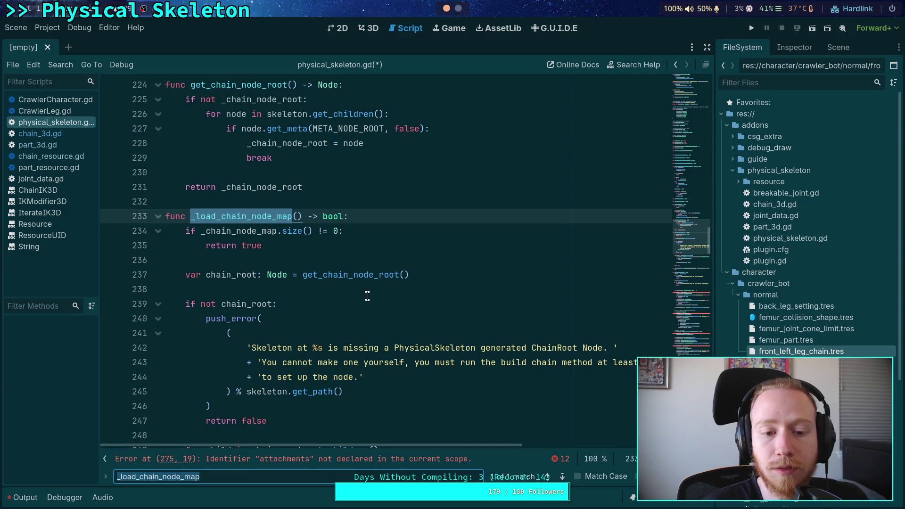
Search for the get_chain_node_root call on line 237 and give the code editor full width
{"action": "double_click", "coordinate": [364, 278]}
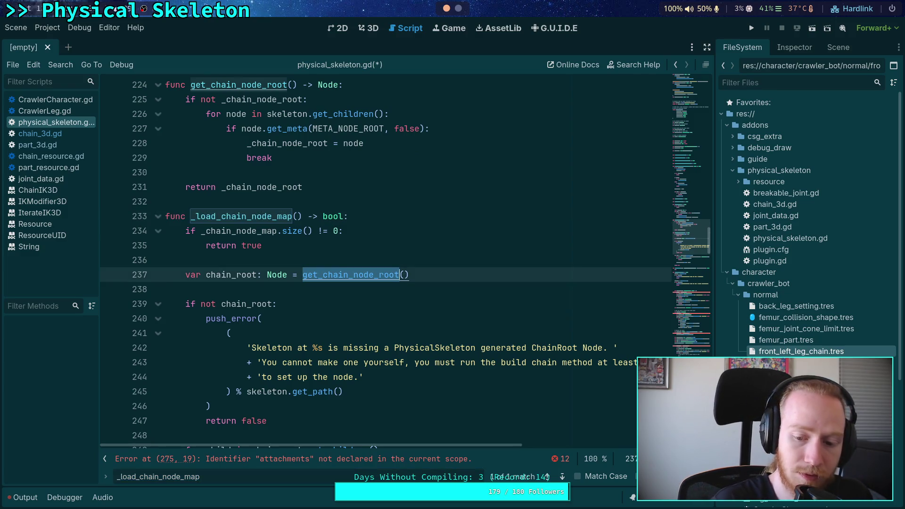
{"action": "key", "text": "ctrl+f"}
{"action": "scroll", "coordinate": [383, 308], "scroll_direction": "up", "scroll_amount": 3}
{"action": "scroll", "coordinate": [382, 308], "scroll_direction": "down", "scroll_amount": 2}
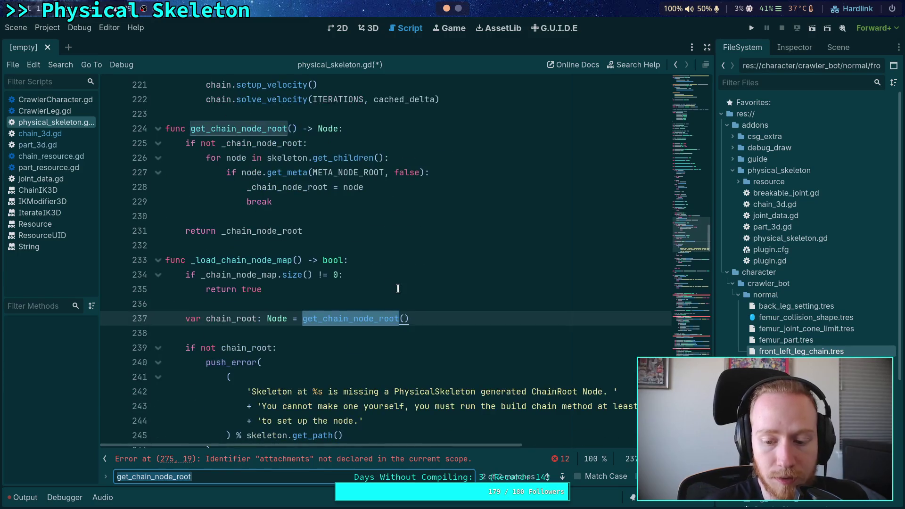
{"action": "key", "text": "ctrl+shift+F11"}
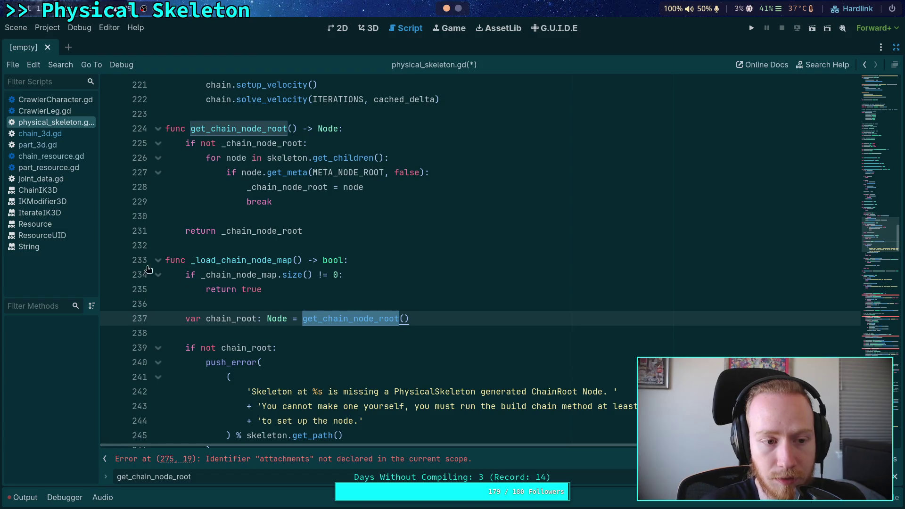
Close all documentation pages, plus the CrawlerLeg.gd and CrawlerCharacter.gd scripts
{"action": "right_click", "coordinate": [69, 228]}
{"action": "left_click", "coordinate": [94, 284]}
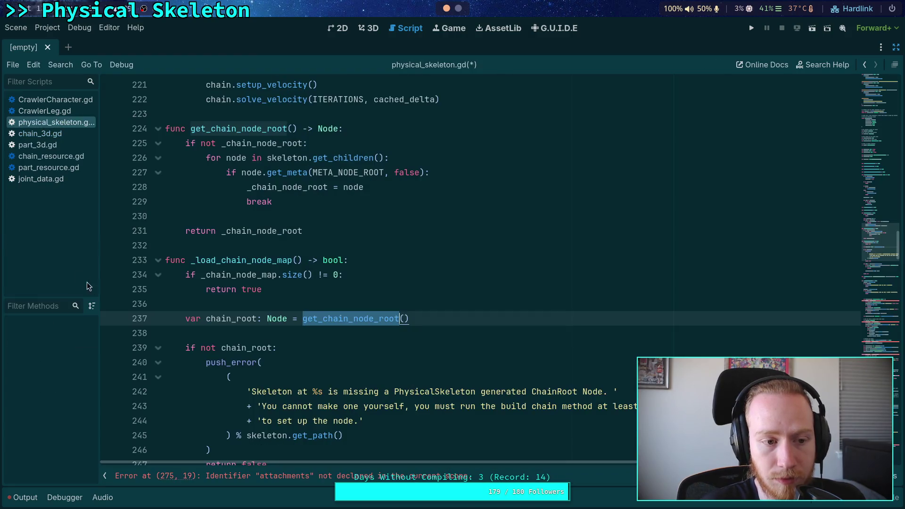
{"action": "right_click", "coordinate": [54, 180]}
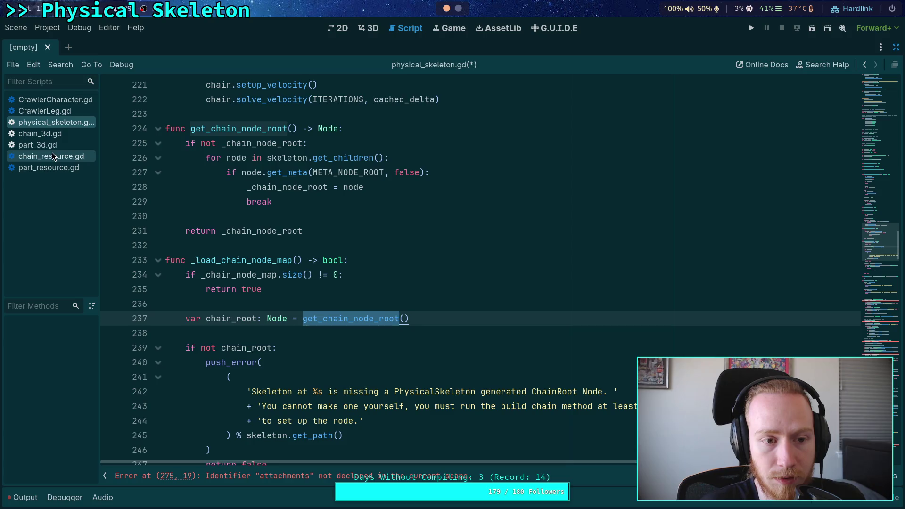
{"action": "right_click", "coordinate": [65, 111]}
{"action": "left_click", "coordinate": [74, 145]}
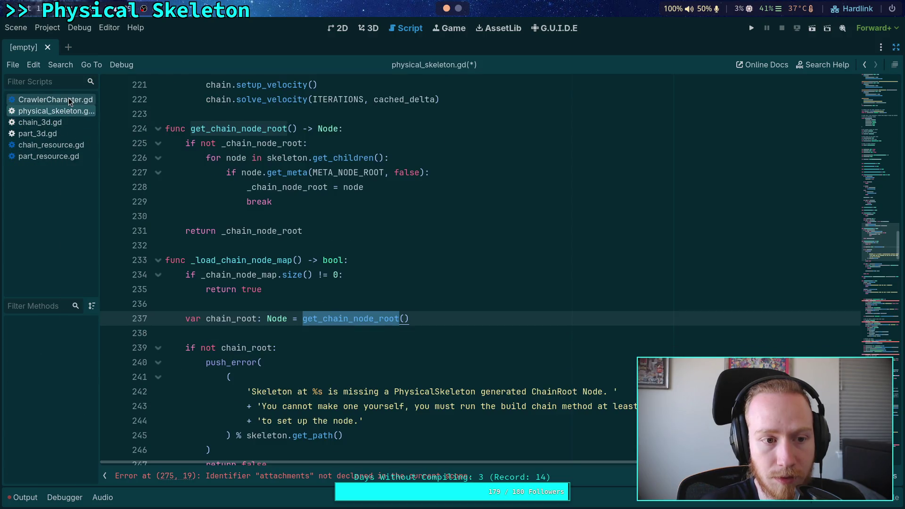
{"action": "right_click", "coordinate": [69, 98]}
{"action": "left_click", "coordinate": [98, 132]}
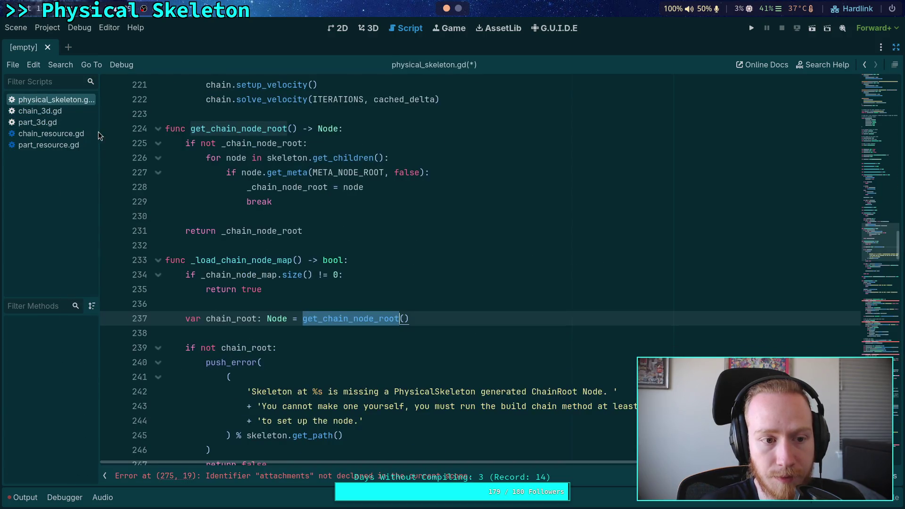
Return to physical_skeleton.gd and place the caret on empty line 236
{"action": "left_click", "coordinate": [301, 244]}
{"action": "left_click", "coordinate": [323, 301]}
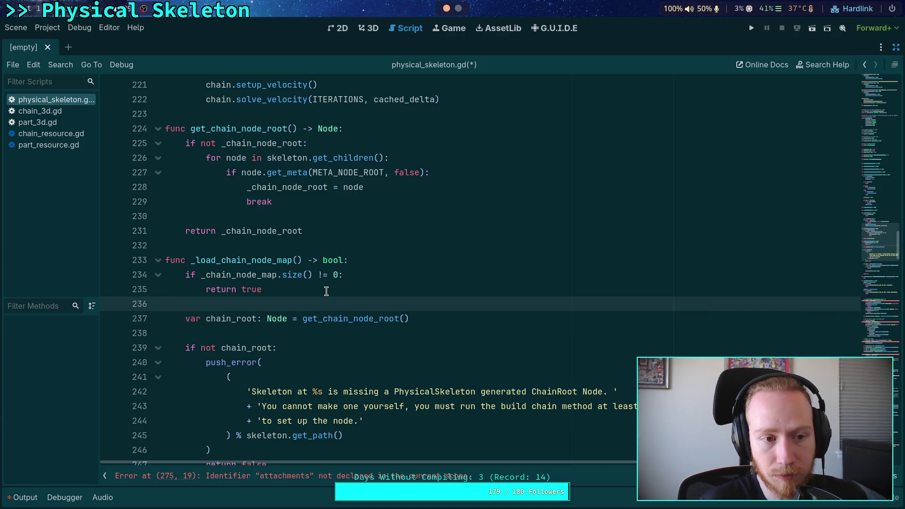
{"action": "left_click", "coordinate": [326, 291]}
{"action": "left_click", "coordinate": [33, 113]}
{"action": "left_click", "coordinate": [45, 103]}
{"action": "mouse_move", "coordinate": [879, 241]}
{"action": "left_mouse_down"}
{"action": "mouse_move", "coordinate": [864, 90]}
{"action": "mouse_move", "coordinate": [871, 274]}
{"action": "mouse_move", "coordinate": [872, 251]}
{"action": "left_mouse_up"}
{"action": "left_click", "coordinate": [416, 235]}
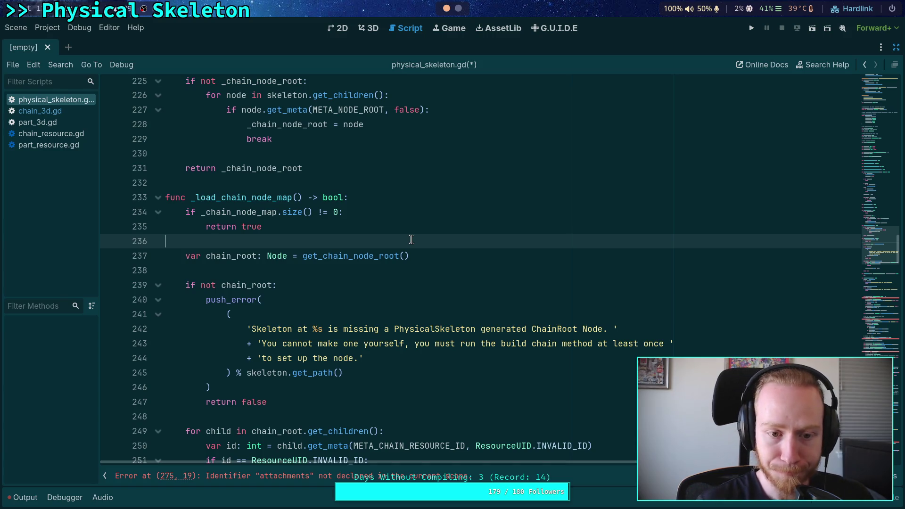
{"action": "scroll", "coordinate": [420, 298], "scroll_direction": "up", "scroll_amount": 3}
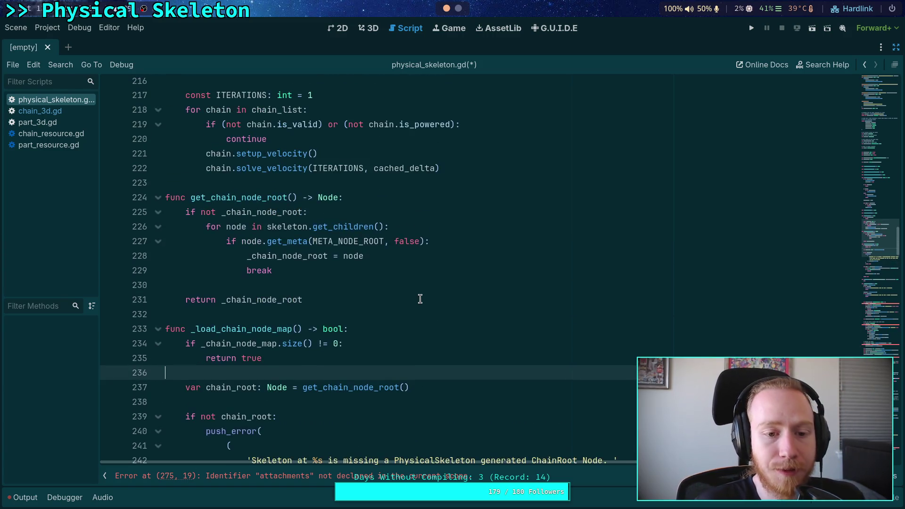
{"action": "scroll", "coordinate": [420, 299], "scroll_direction": "up", "scroll_amount": 1}
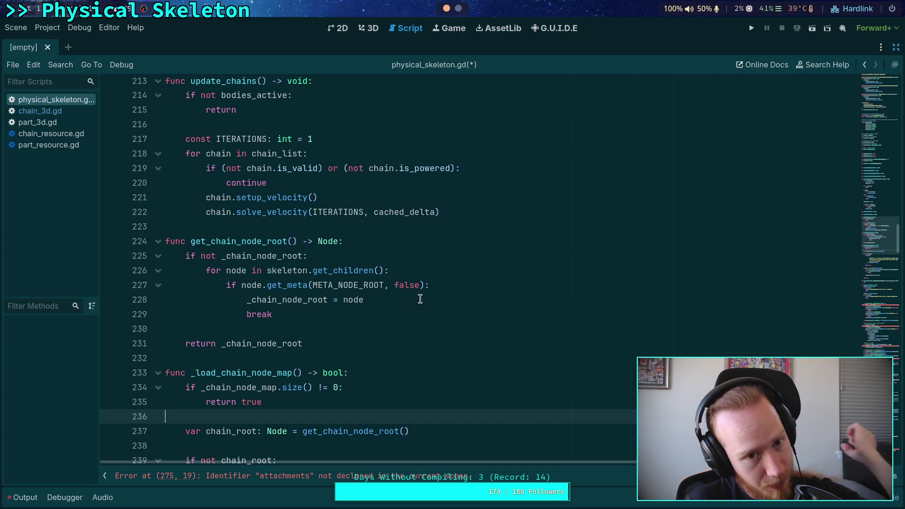
{"action": "scroll", "coordinate": [419, 298], "scroll_direction": "up", "scroll_amount": 3}
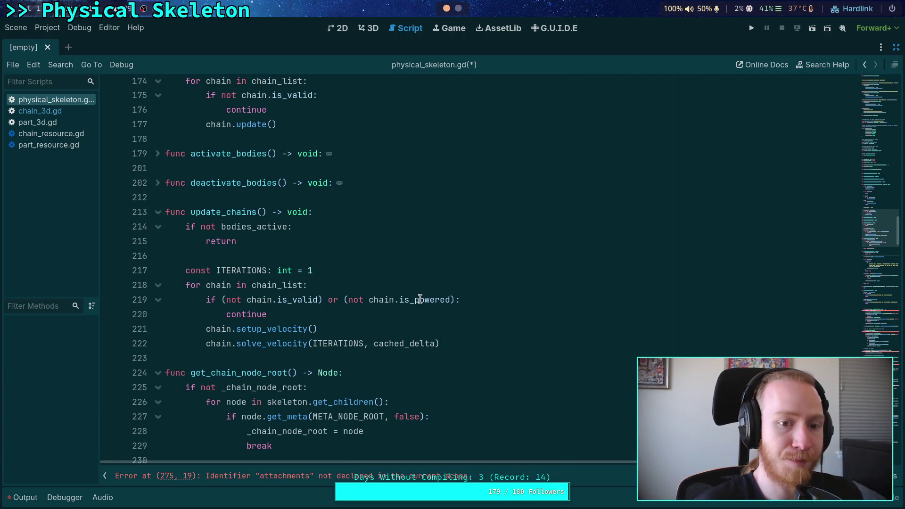
{"action": "scroll", "coordinate": [402, 289], "scroll_direction": "up", "scroll_amount": 10}
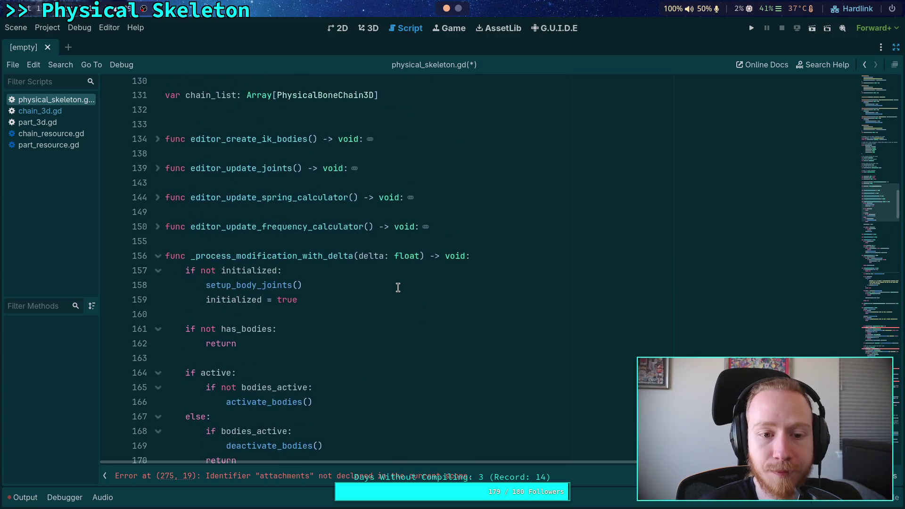
{"action": "scroll", "coordinate": [398, 287], "scroll_direction": "down", "scroll_amount": 7}
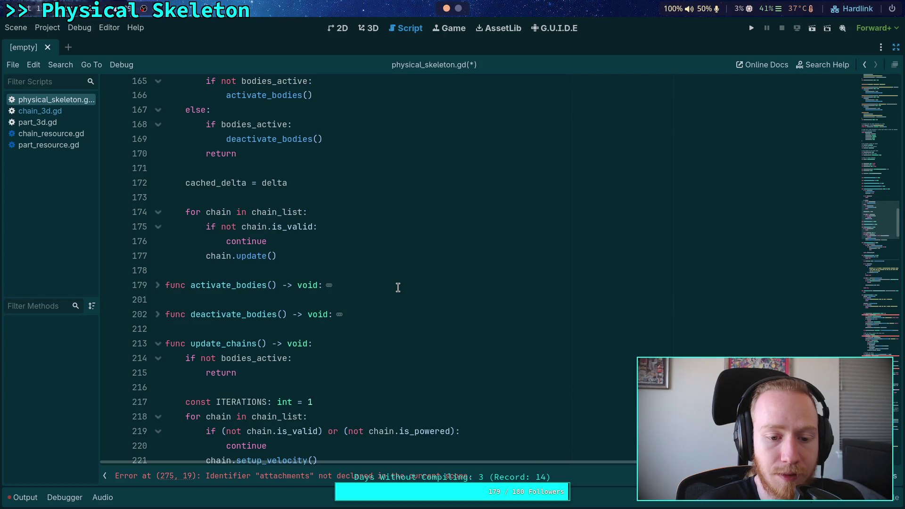
{"action": "left_click_drag", "start_coordinate": [301, 256], "coordinate": [191, 212]}
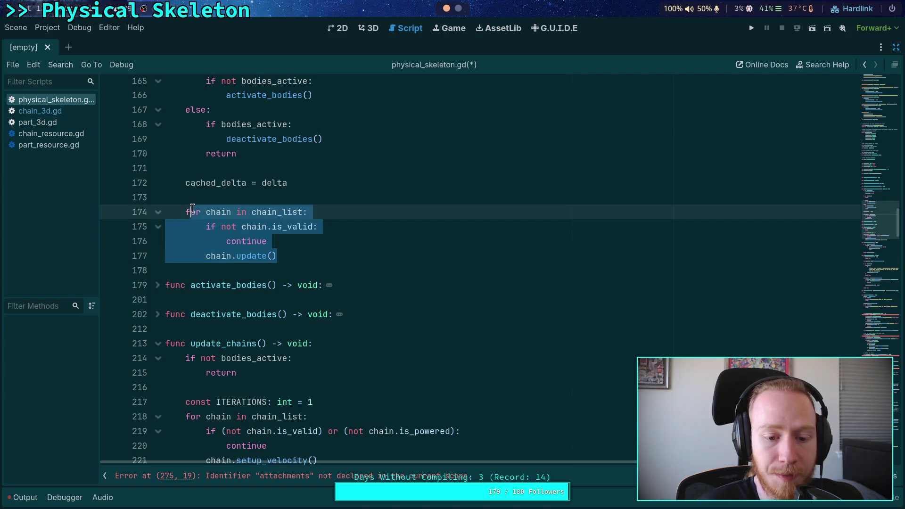
{"action": "scroll", "coordinate": [344, 250], "scroll_direction": "down", "scroll_amount": 3}
{"action": "scroll", "coordinate": [378, 252], "scroll_direction": "up", "scroll_amount": 4}
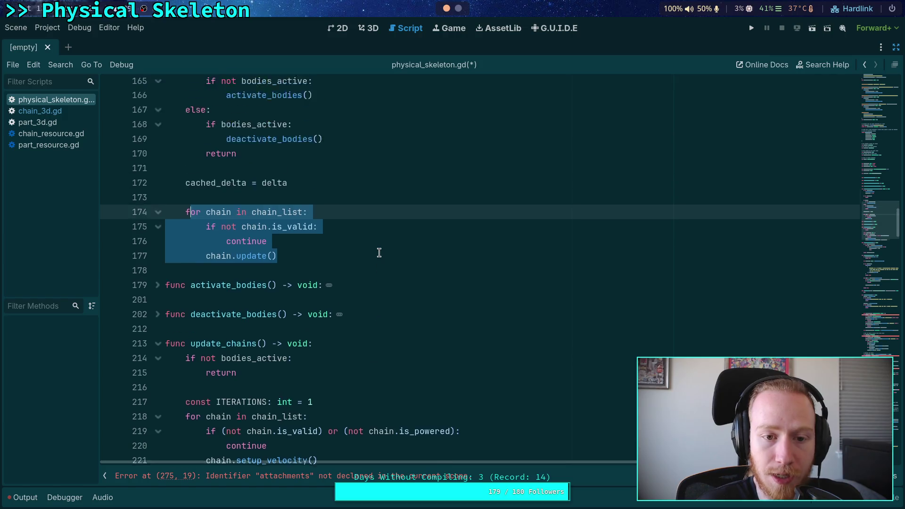
{"action": "scroll", "coordinate": [379, 253], "scroll_direction": "down", "scroll_amount": 3}
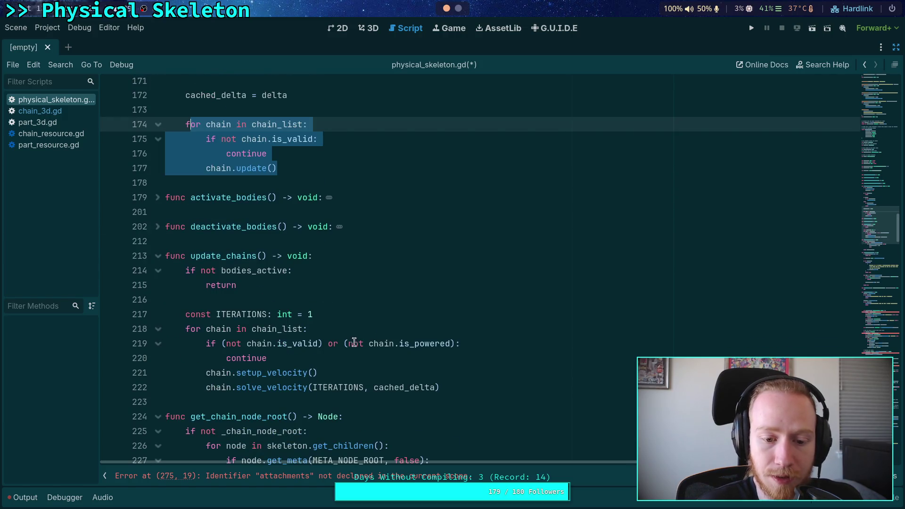
{"action": "double_click", "coordinate": [222, 255]}
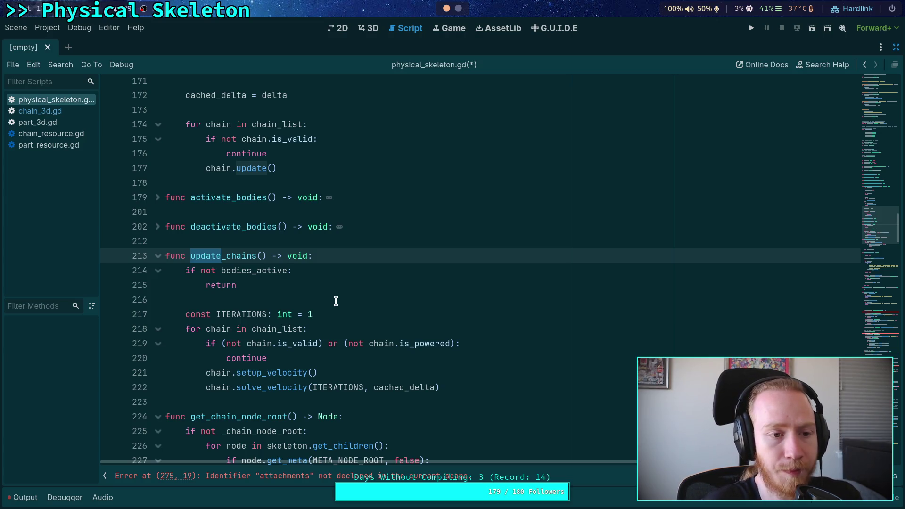
Reopen CrawlerCharacter.gd from the FileSystem dock with the code editor at full width
{"action": "left_click", "coordinate": [896, 47]}
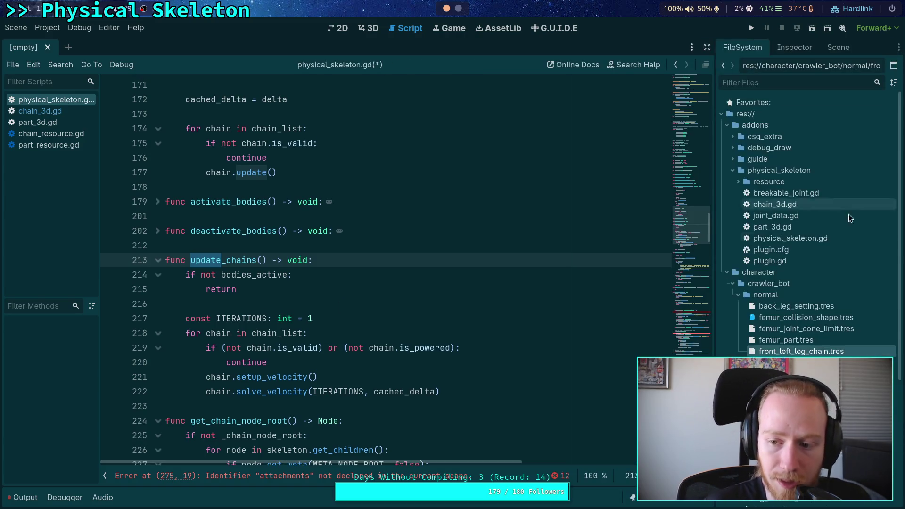
{"action": "left_click", "coordinate": [738, 294]}
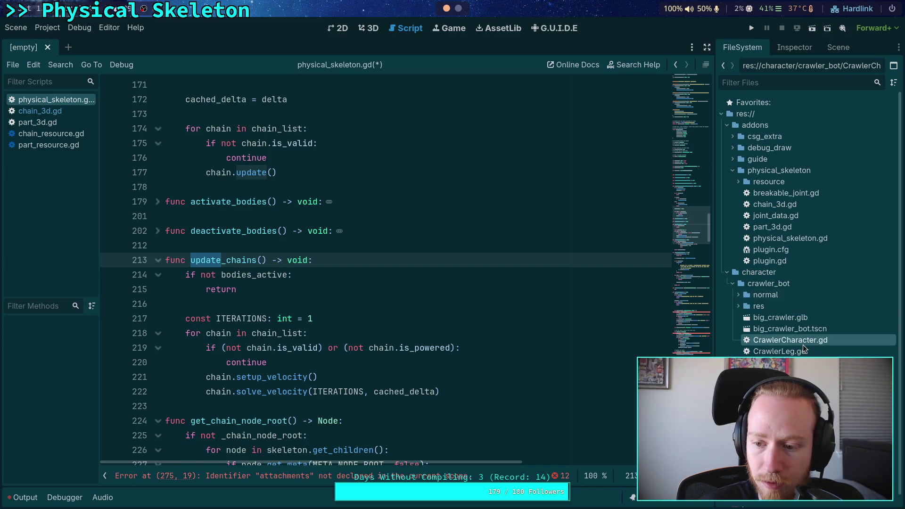
{"action": "double_click", "coordinate": [801, 344]}
{"action": "left_click", "coordinate": [707, 47]}
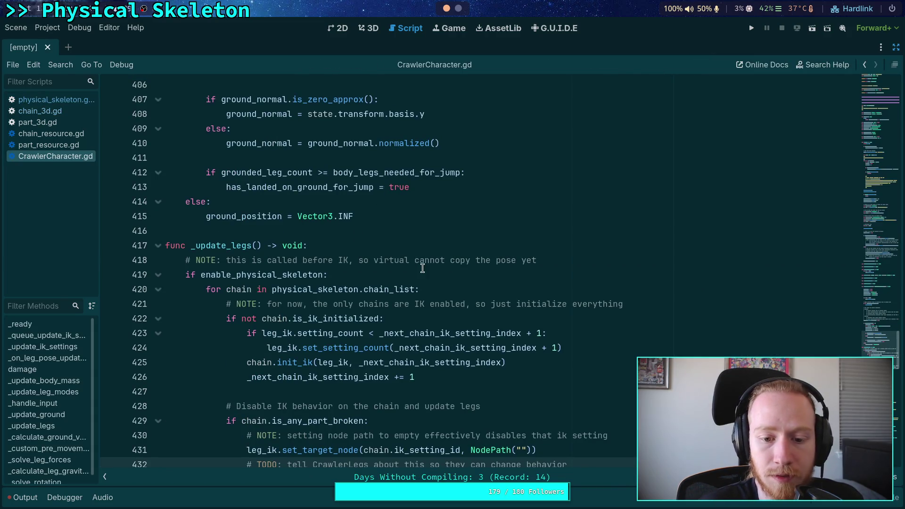
Select update_chains in the leg_ik connect call on line 271
{"action": "scroll", "coordinate": [347, 233], "scroll_direction": "down", "scroll_amount": 3}
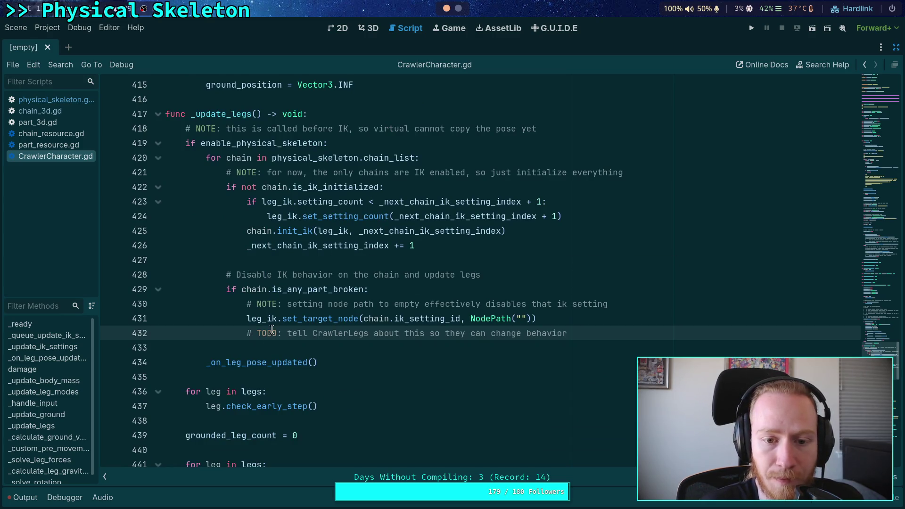
{"action": "scroll", "coordinate": [271, 330], "scroll_direction": "up", "scroll_amount": 5}
{"action": "scroll", "coordinate": [271, 317], "scroll_direction": "up", "scroll_amount": 8}
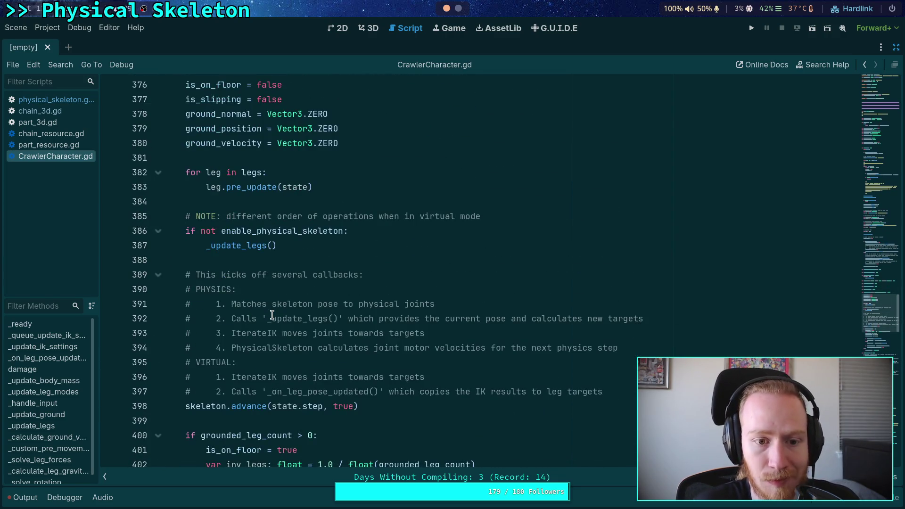
{"action": "scroll", "coordinate": [272, 315], "scroll_direction": "down", "scroll_amount": 3}
{"action": "scroll", "coordinate": [272, 315], "scroll_direction": "up", "scroll_amount": 7}
{"action": "scroll", "coordinate": [272, 315], "scroll_direction": "up", "scroll_amount": 12}
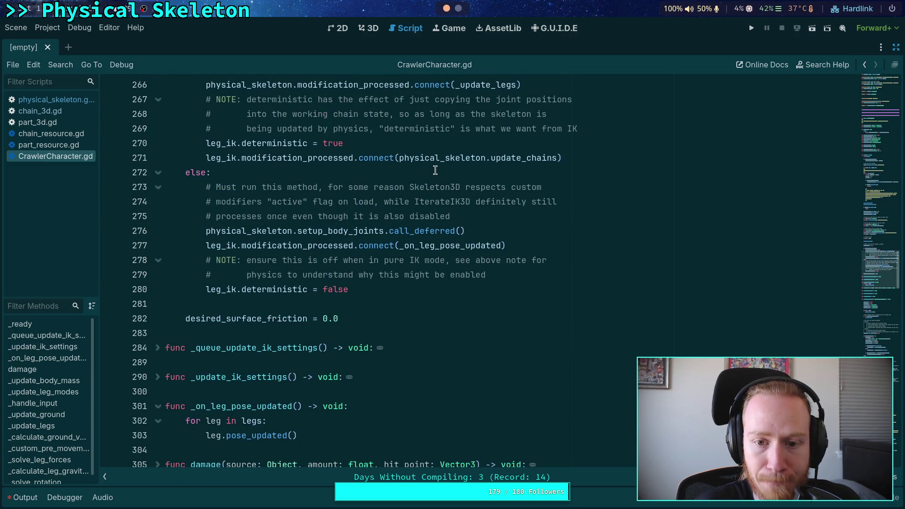
{"action": "scroll", "coordinate": [435, 170], "scroll_direction": "up", "scroll_amount": 2}
{"action": "left_click_drag", "start_coordinate": [497, 246], "coordinate": [558, 249]}
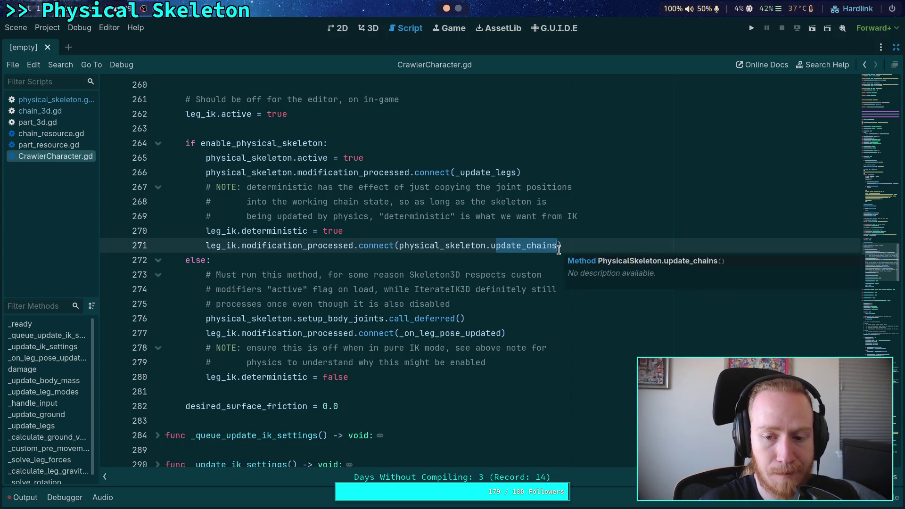
Replace update_chains on line 271 with physical_skeleton.on_pose_finalized and save the script
{"action": "key", "text": "BackSpace"}
{"action": "key", "text": "BackSpace"}
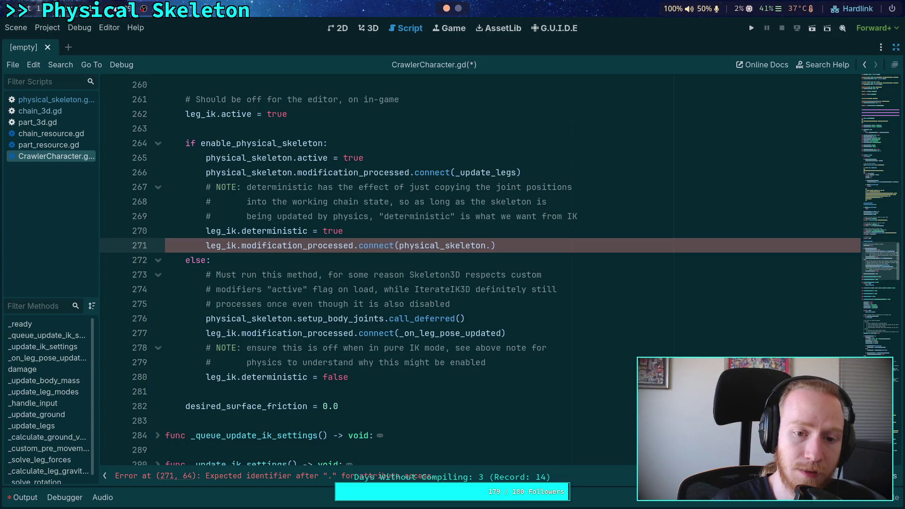
{"action": "type", "text": "pose_"}
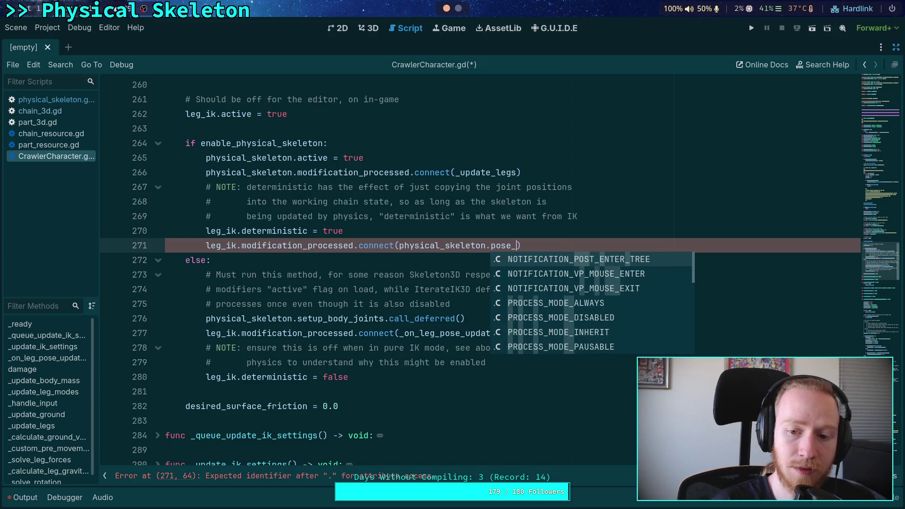
{"action": "type", "text": "fina"}
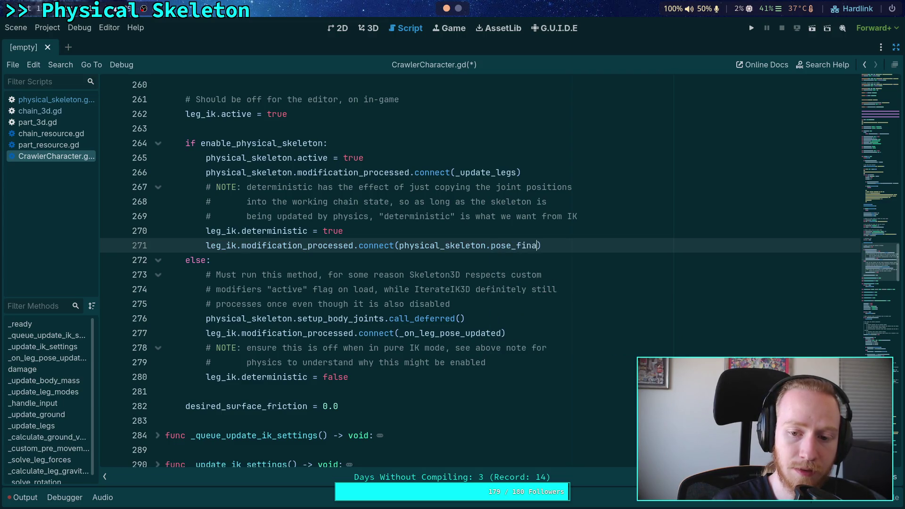
{"action": "type", "text": "lized"}
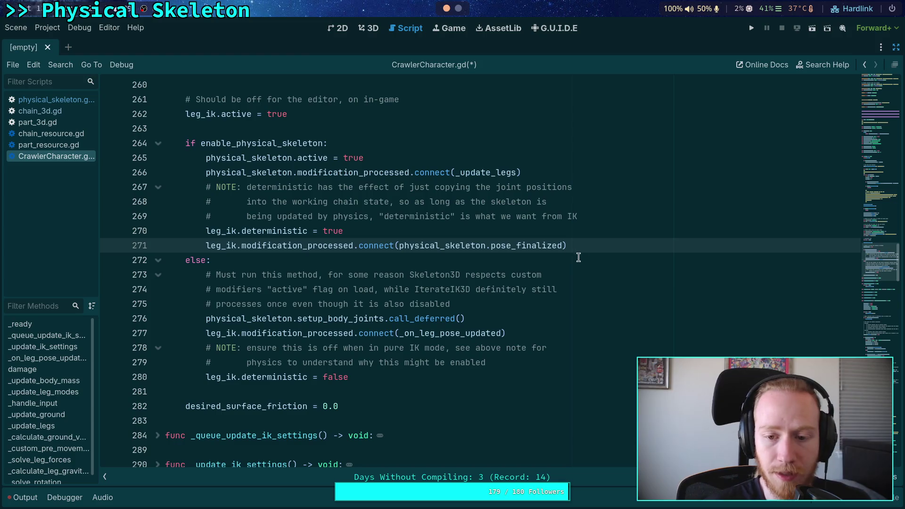
{"action": "left_click", "coordinate": [586, 261]}
{"action": "key", "text": "ctrl+s"}
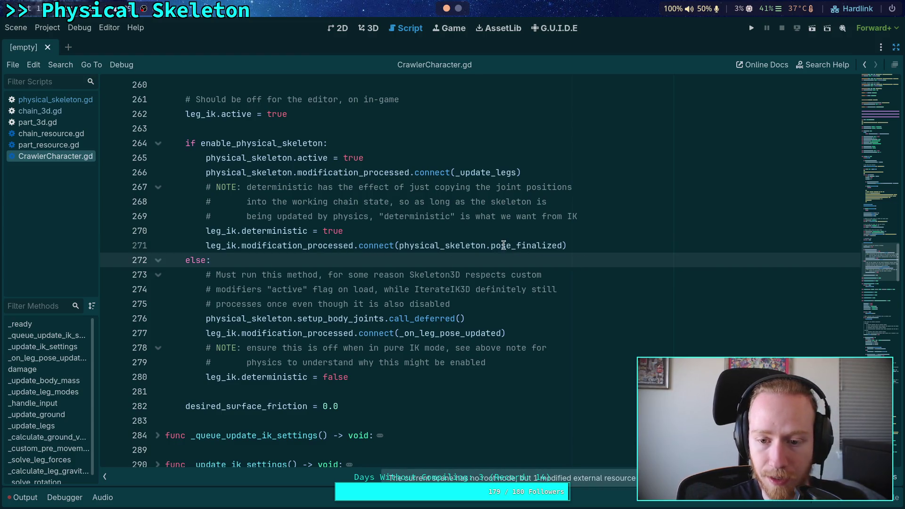
{"action": "left_click", "coordinate": [489, 246]}
{"action": "type", "text": ".on"}
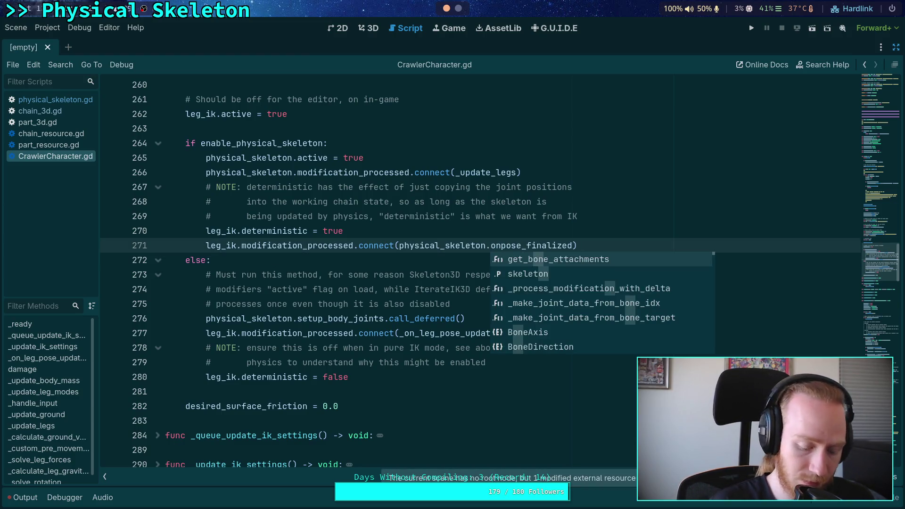
{"action": "key", "text": "ctrl+minus"}
{"action": "type", "text": "_"}
{"action": "key", "text": "ctrl+s"}
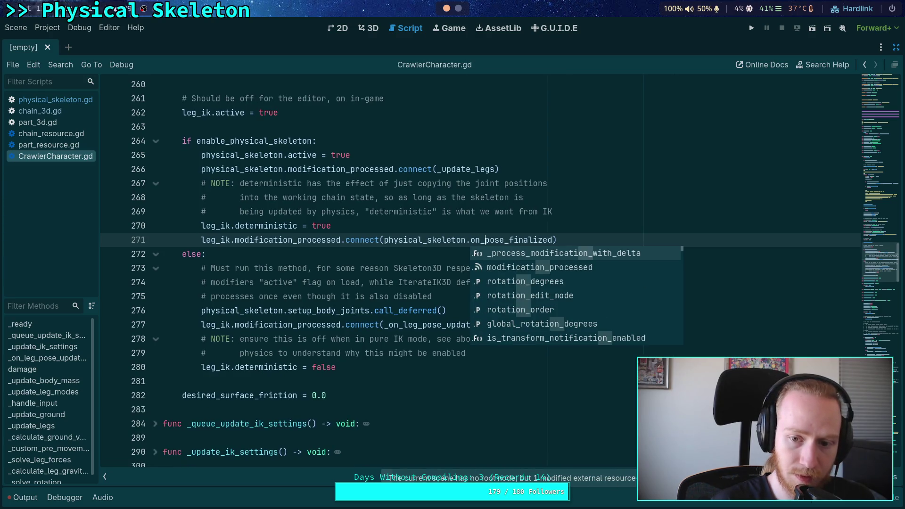
{"action": "left_click", "coordinate": [229, 225]}
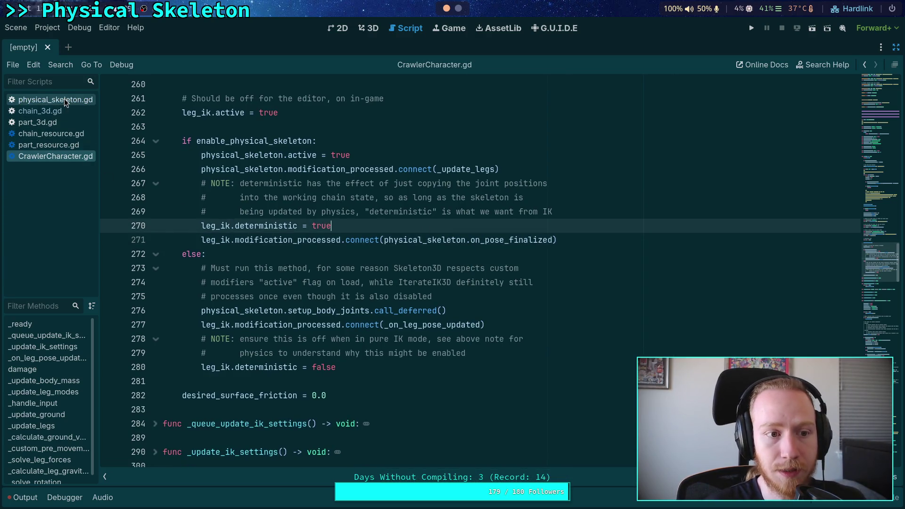
Rename update_chains to on_pose_finalized in physical_skeleton.gd and save
{"action": "left_click", "coordinate": [64, 98]}
{"action": "left_click", "coordinate": [187, 254]}
{"action": "left_click_drag", "start_coordinate": [188, 253], "coordinate": [250, 253]}
{"action": "type", "text": "on_pose_finalized"}
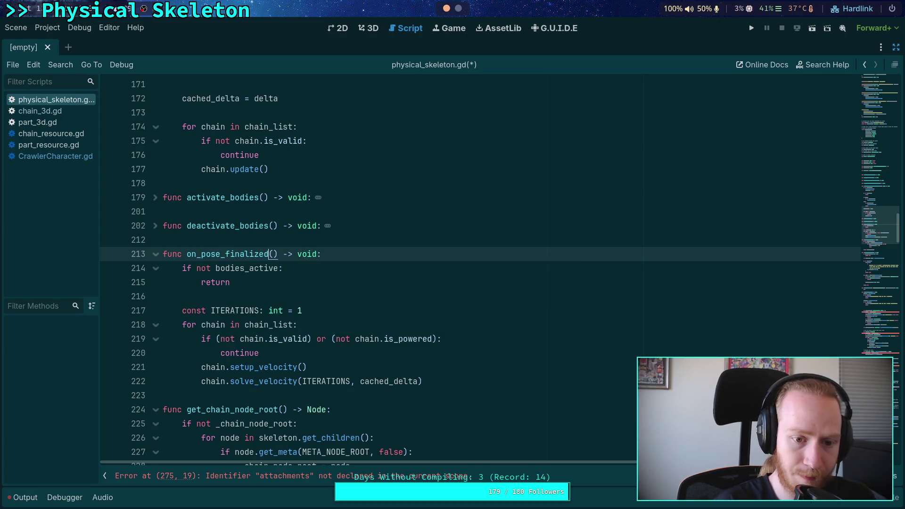
{"action": "key", "text": "ctrl+s"}
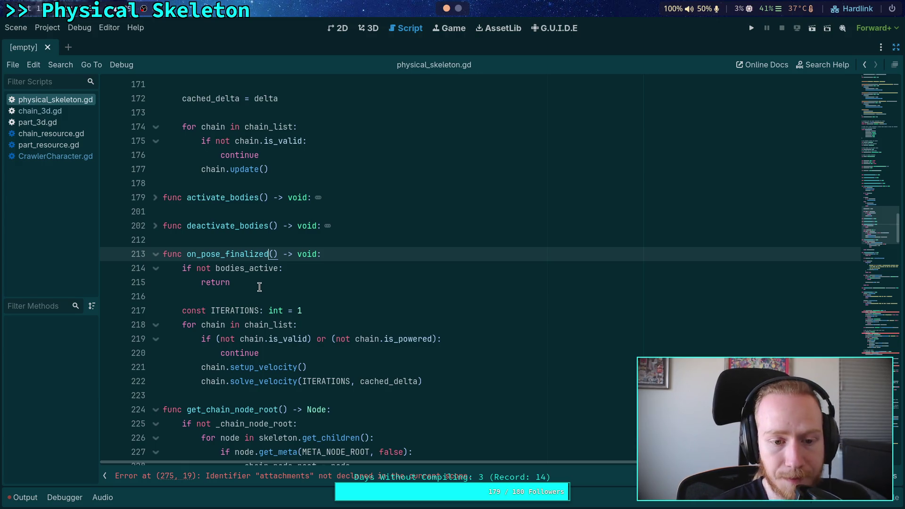
Add a ## doc comment above on_pose_finalized: call when skeleton pose is ready for joint motors
{"action": "left_click", "coordinate": [270, 294]}
{"action": "scroll", "coordinate": [273, 292], "scroll_direction": "down", "scroll_amount": 2}
{"action": "scroll", "coordinate": [273, 292], "scroll_direction": "up", "scroll_amount": 2}
{"action": "left_click", "coordinate": [248, 240]}
{"action": "key", "text": "Return"}
{"action": "type", "text": "##Call this"}
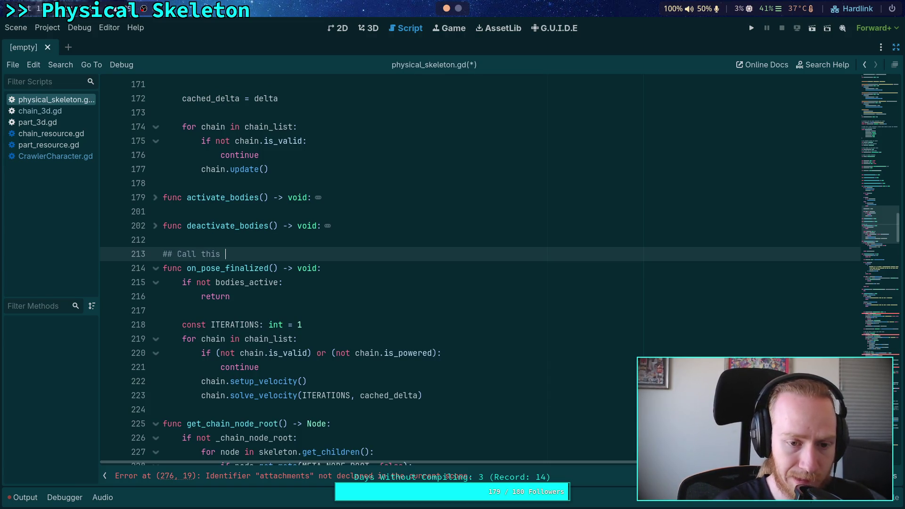
{"action": "type", "text": "when tho"}
{"action": "type", "text": "e skelet"}
{"action": "type", "text": "on pose is "}
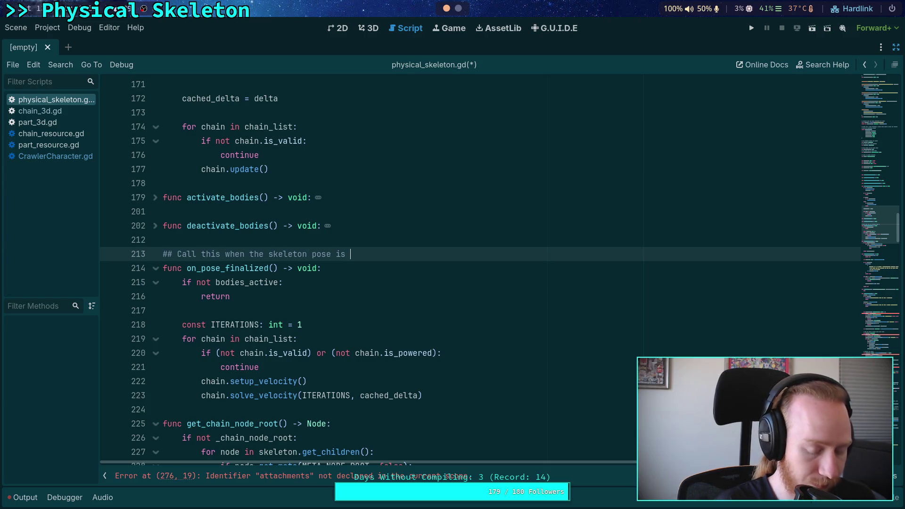
{"action": "type", "text": "ready "}
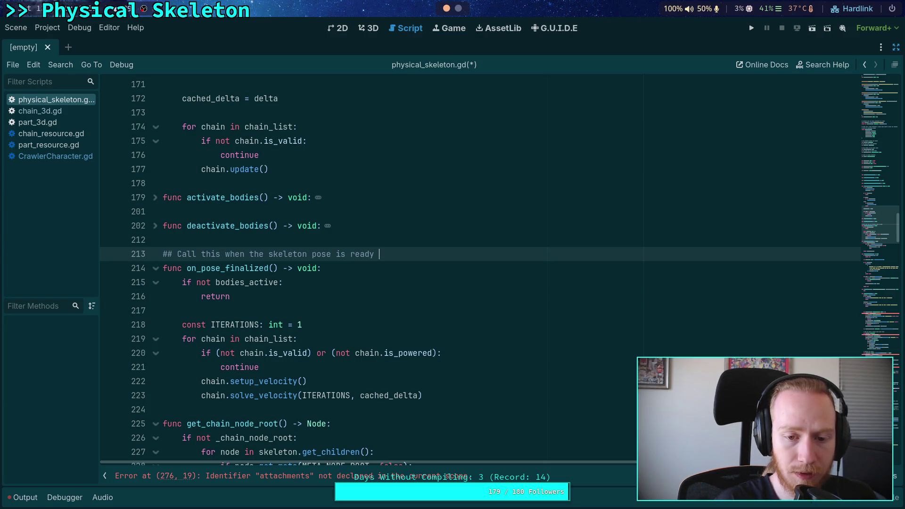
{"action": "type", "text": "to be target"}
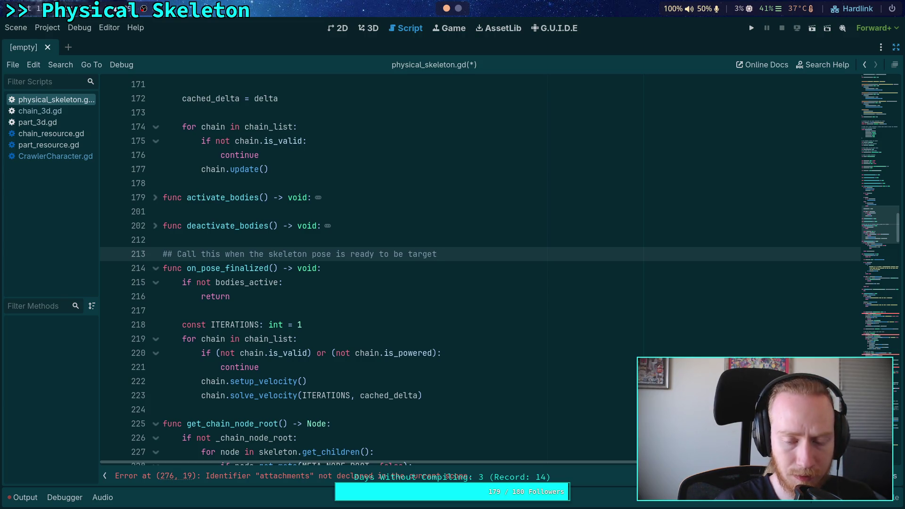
{"action": "type", "text": "ed using"}
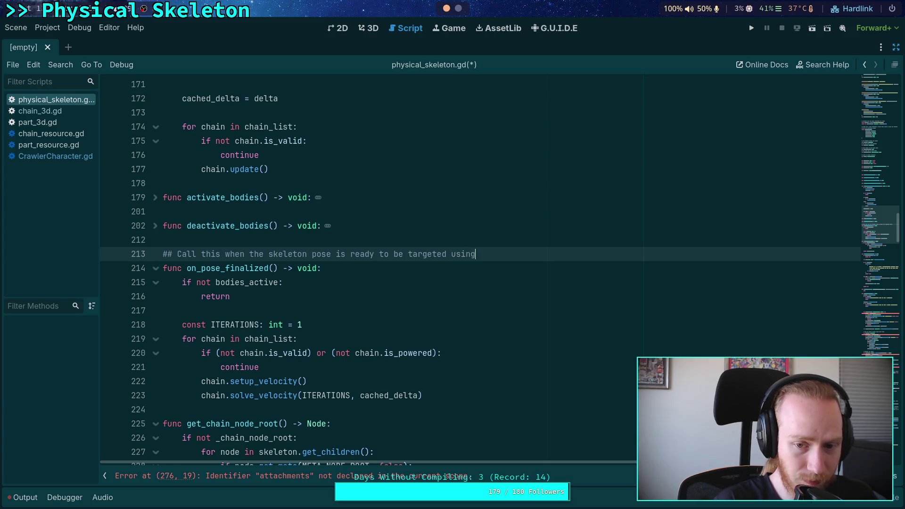
{"action": "type", "text": " joint motors"}
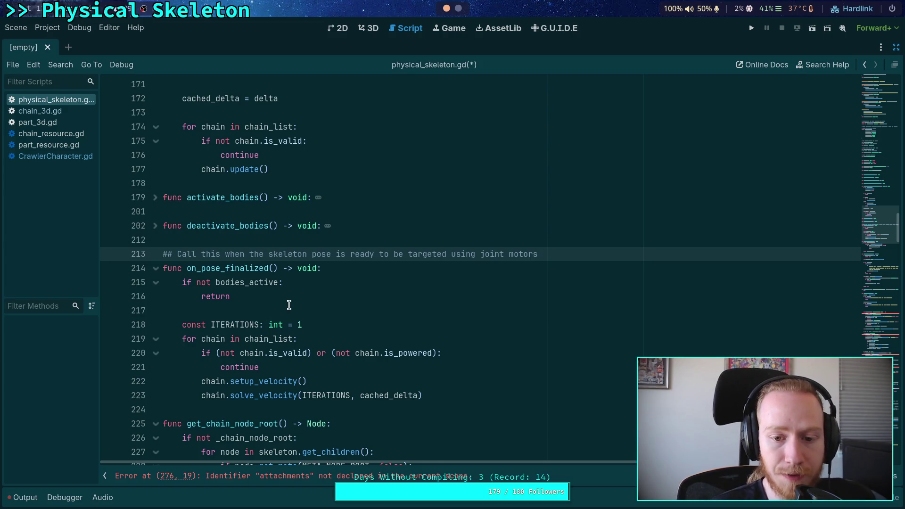
{"action": "key", "text": "ctrl+s"}
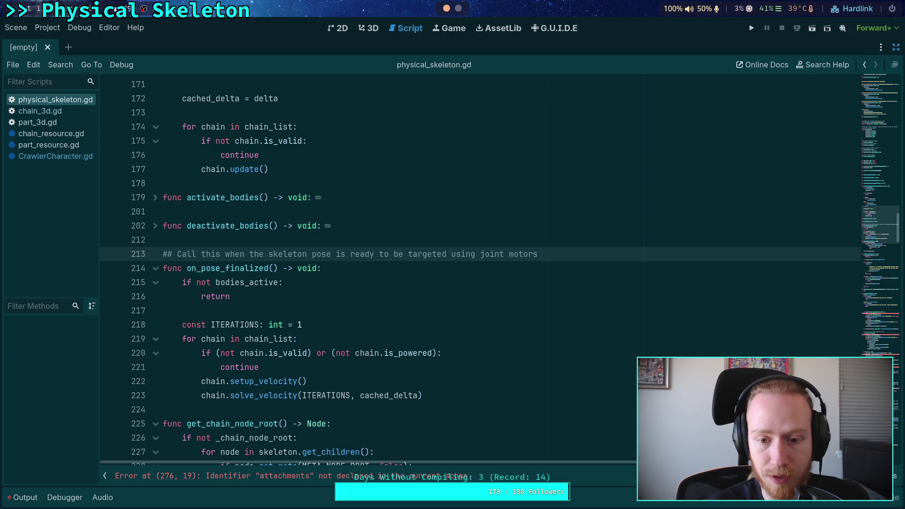
End the doc comment with a period and add a second line 'This modifier must have processed before'
{"action": "left_click", "coordinate": [307, 329]}
{"action": "left_click", "coordinate": [329, 311]}
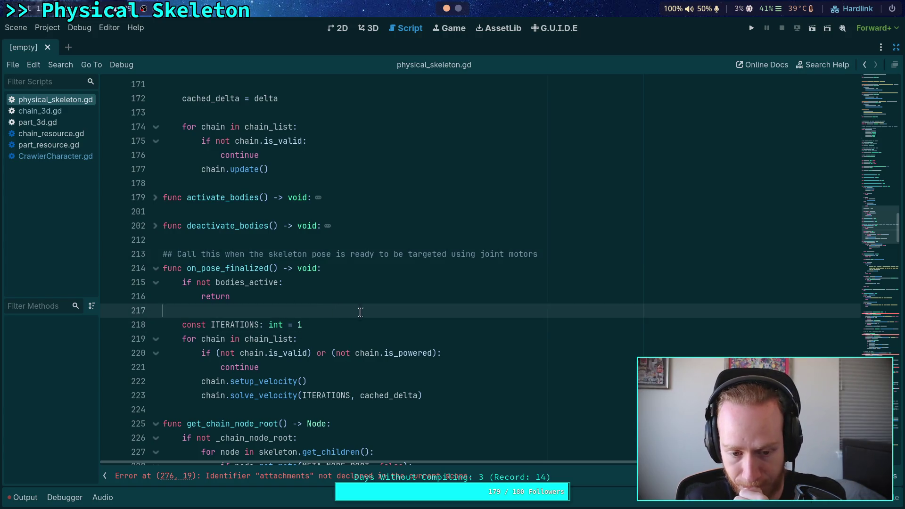
{"action": "scroll", "coordinate": [357, 314], "scroll_direction": "down", "scroll_amount": 2}
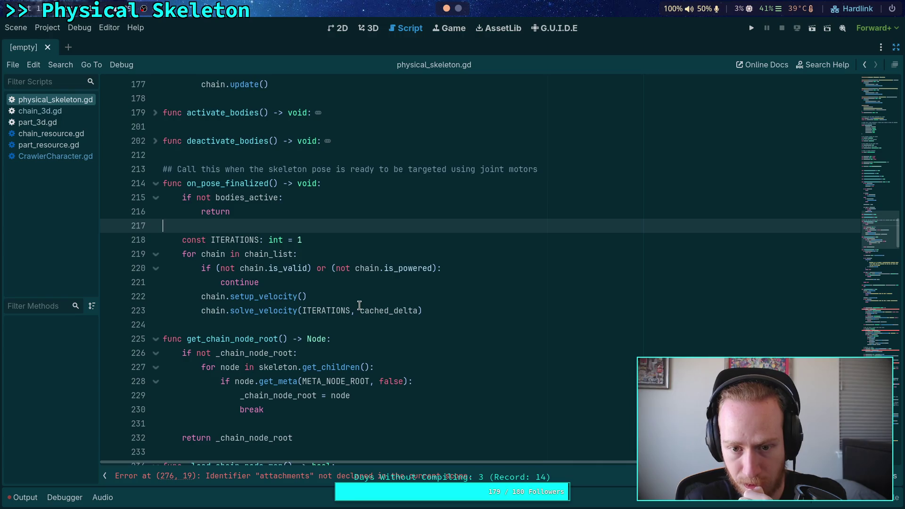
{"action": "scroll", "coordinate": [368, 300], "scroll_direction": "up", "scroll_amount": 3}
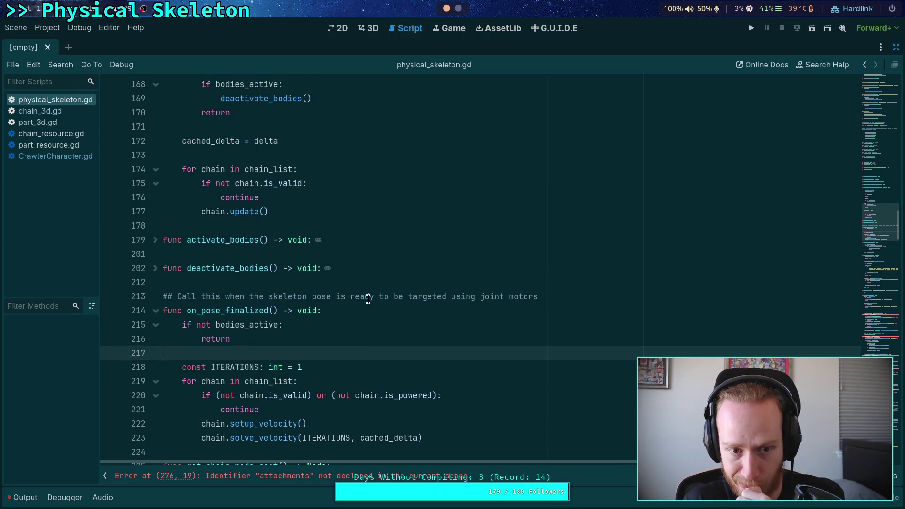
{"action": "left_click", "coordinate": [565, 298]}
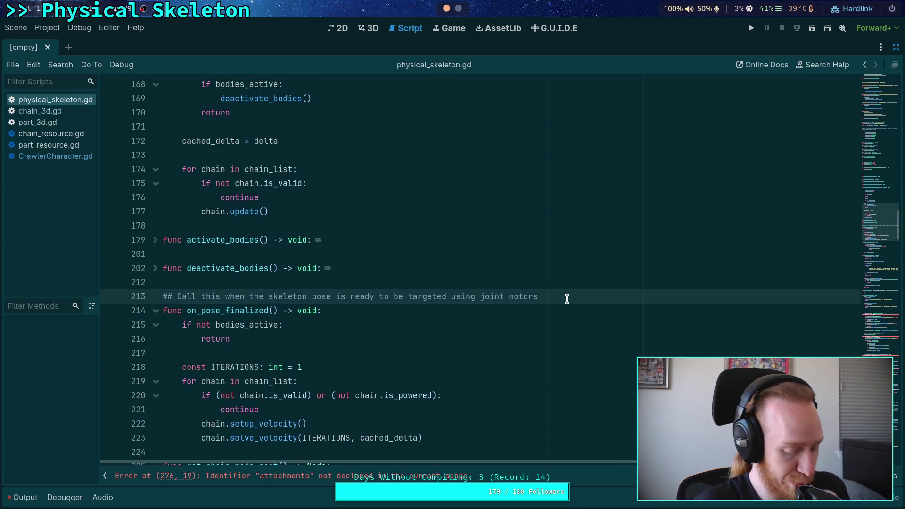
{"action": "type", "text": "."}
{"action": "key", "text": "Return"}
{"action": "type", "text": "##"}
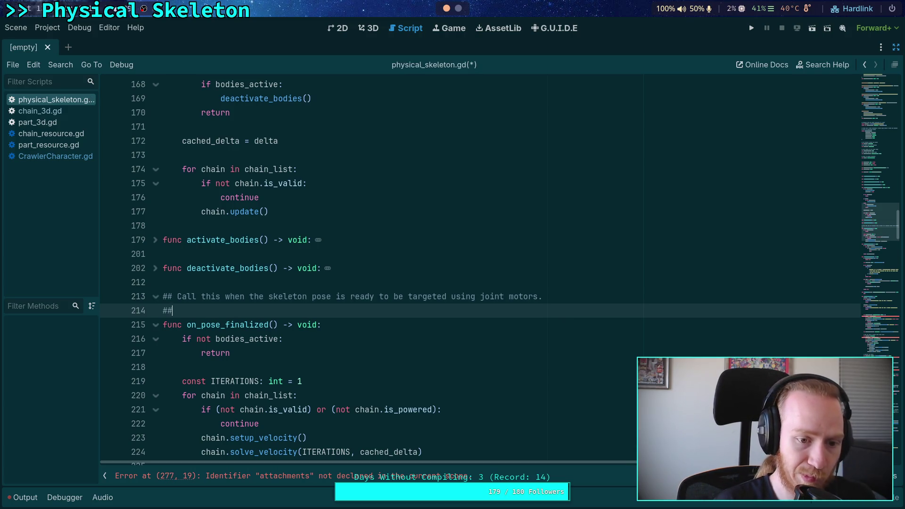
{"action": "type", "text": " This modif"}
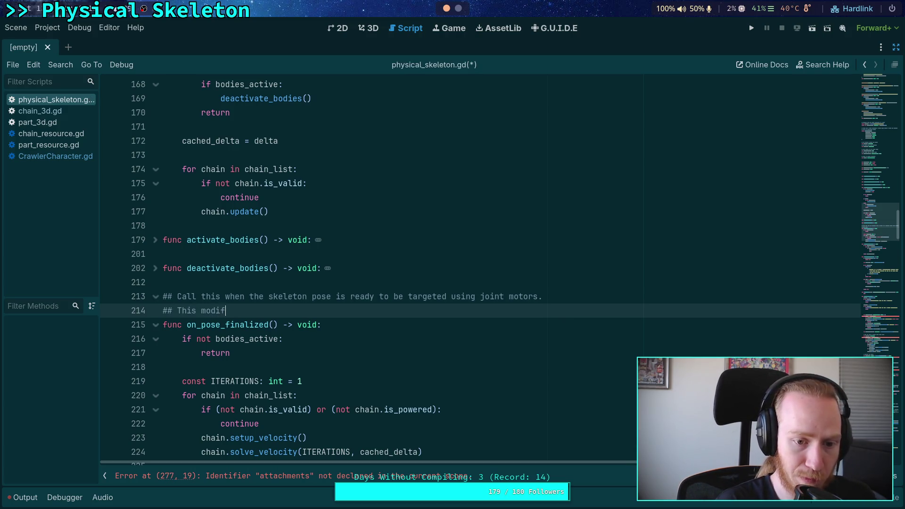
{"action": "type", "text": "ier must have processed bo"}
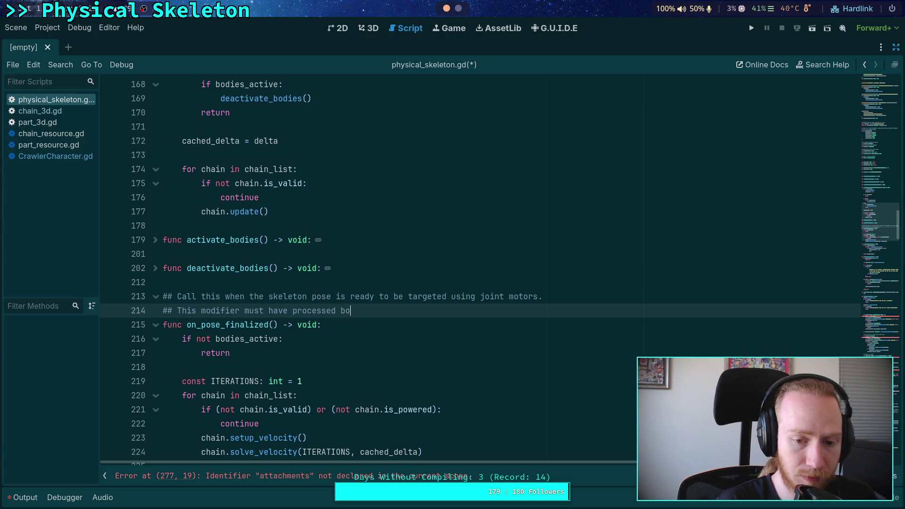
{"action": "key", "text": "BackSpace"}
{"action": "type", "text": "efore"}
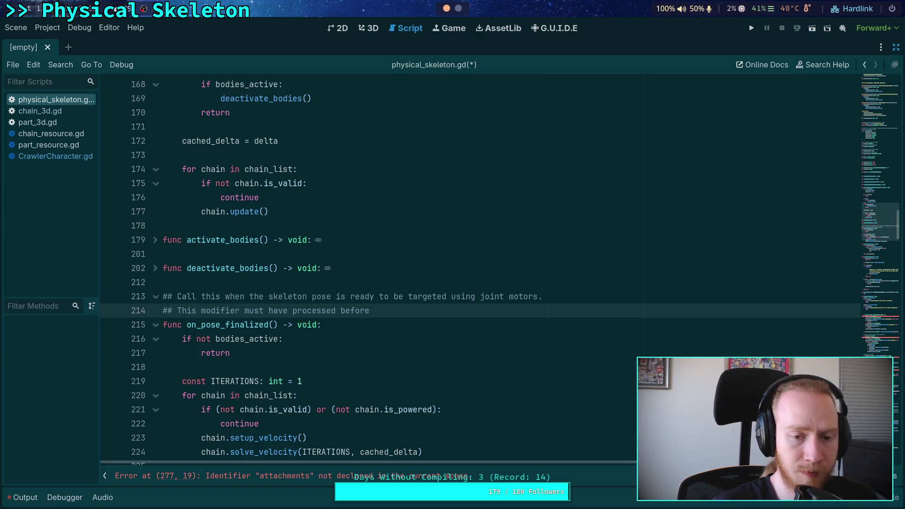
{"action": "scroll", "coordinate": [595, 288], "scroll_direction": "up", "scroll_amount": 4}
{"action": "scroll", "coordinate": [551, 329], "scroll_direction": "down", "scroll_amount": 3}
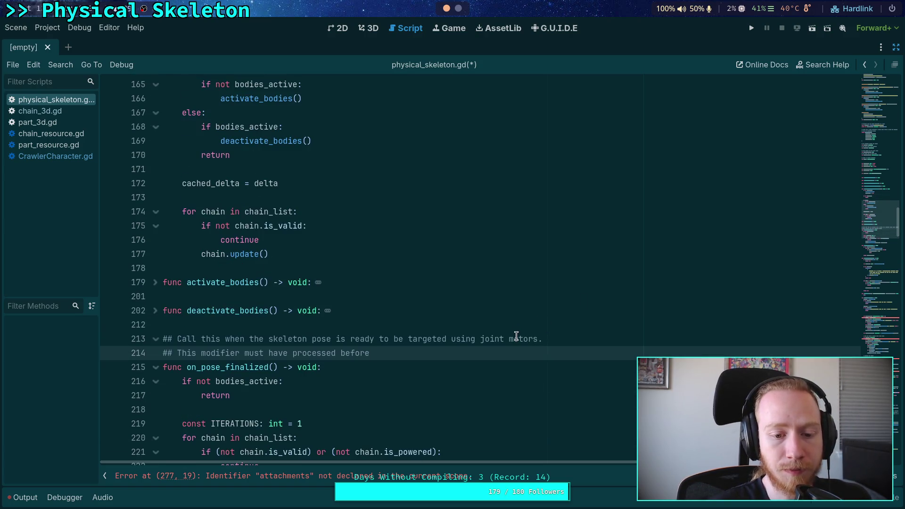
{"action": "scroll", "coordinate": [516, 336], "scroll_direction": "up", "scroll_amount": 3}
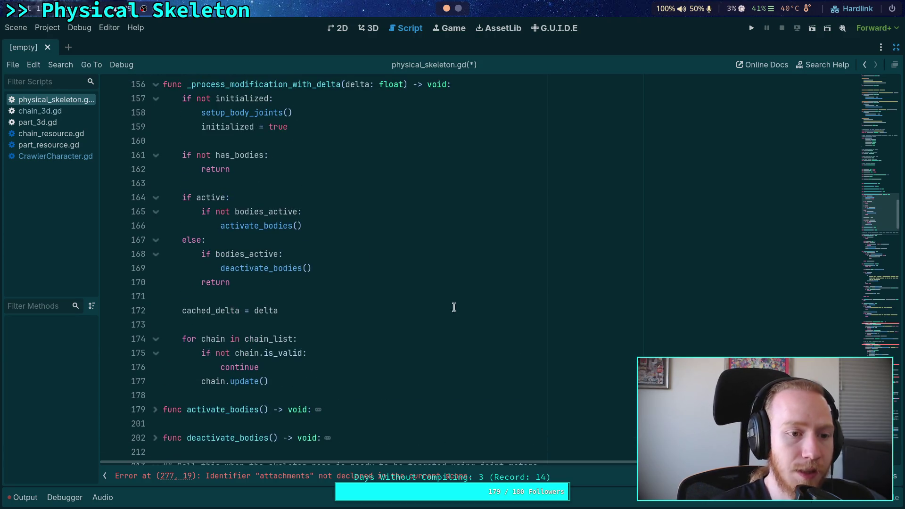
{"action": "left_click", "coordinate": [40, 112]}
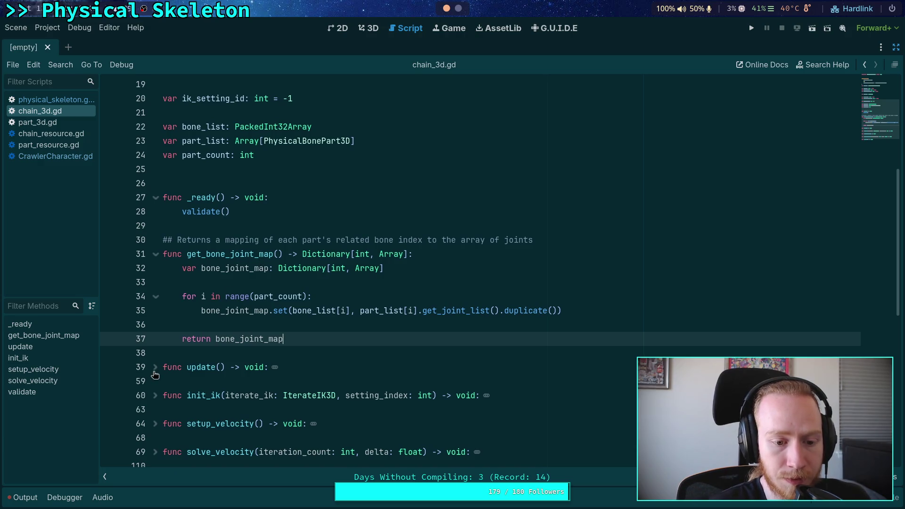
Unfold chain_3d.gd's update() to read it, then move to part_3d.gd's update function
{"action": "left_click", "coordinate": [155, 368]}
{"action": "scroll", "coordinate": [188, 365], "scroll_direction": "down", "scroll_amount": 6}
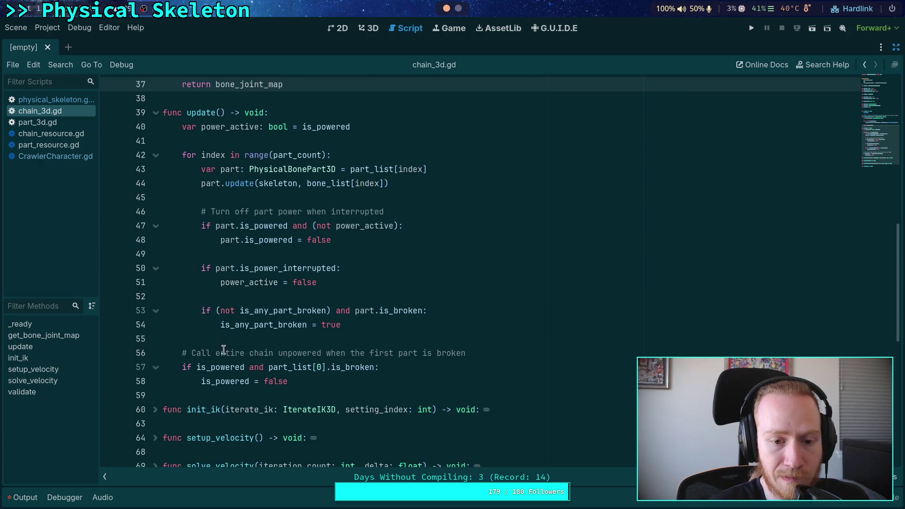
{"action": "key", "text": "ctrl+shift+period"}
{"action": "scroll", "coordinate": [191, 349], "scroll_direction": "down", "scroll_amount": 6}
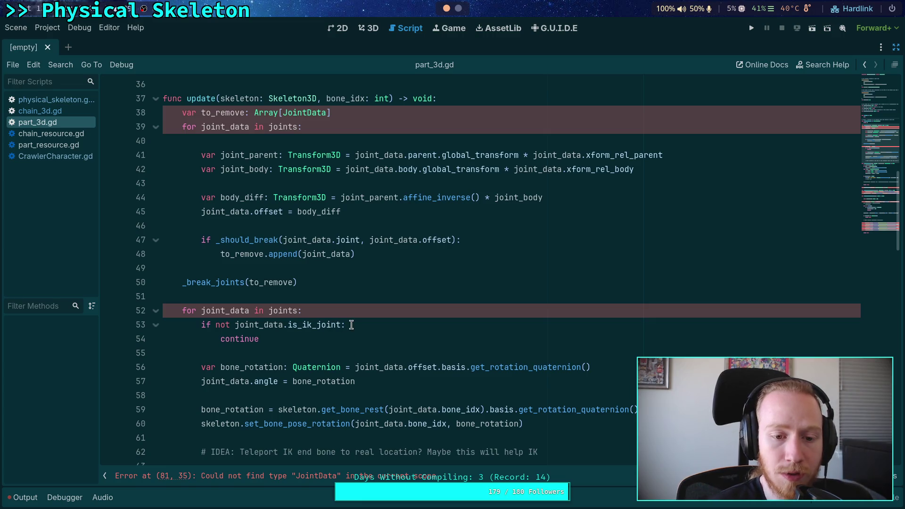
{"action": "left_click", "coordinate": [305, 354]}
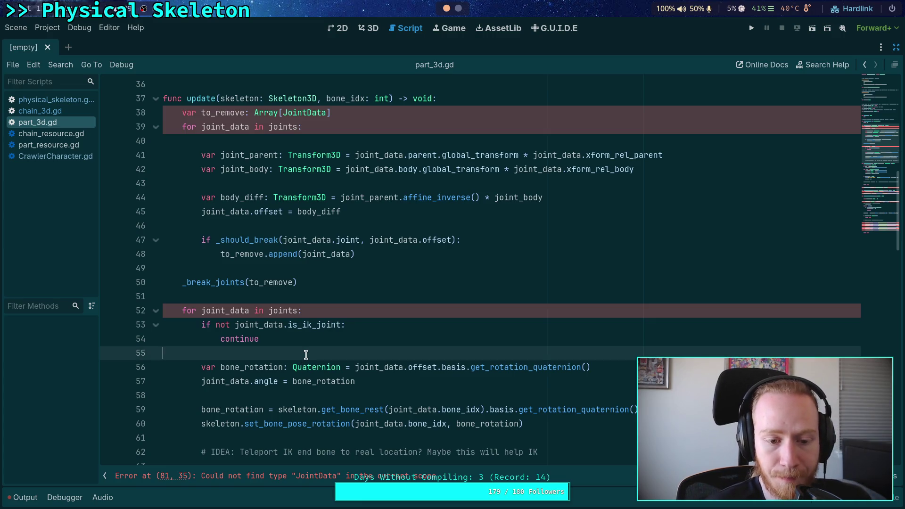
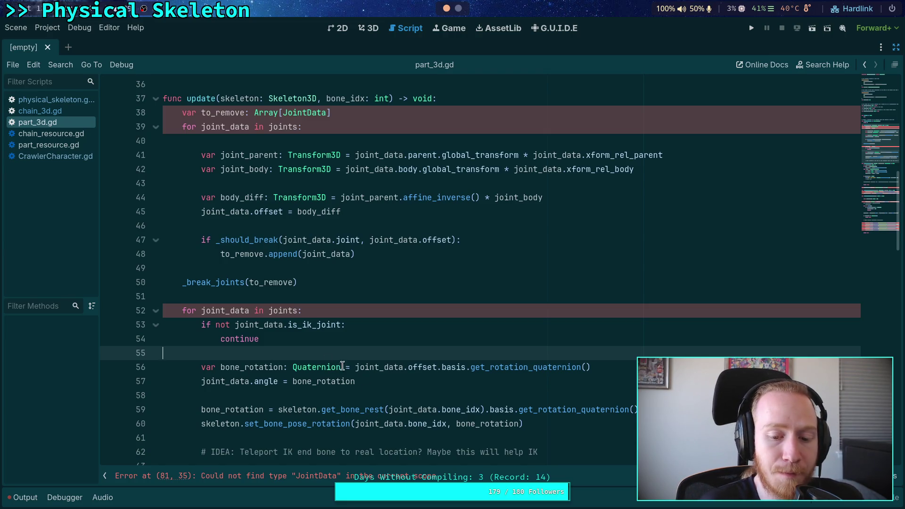
Check joint_data on line 57 of part_3d.gd, then switch to physical_skeleton.gd
{"action": "mouse_move", "coordinate": [375, 406]}
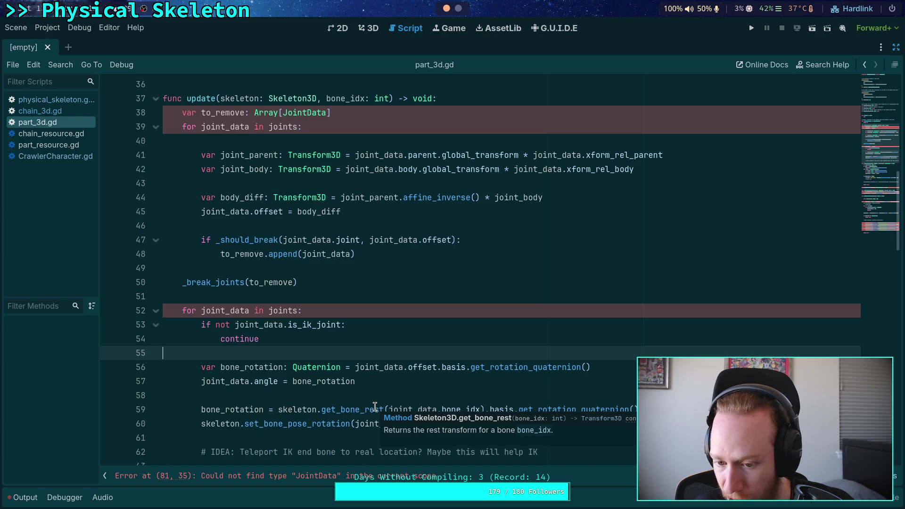
{"action": "double_click", "coordinate": [225, 380]}
{"action": "left_click", "coordinate": [80, 101]}
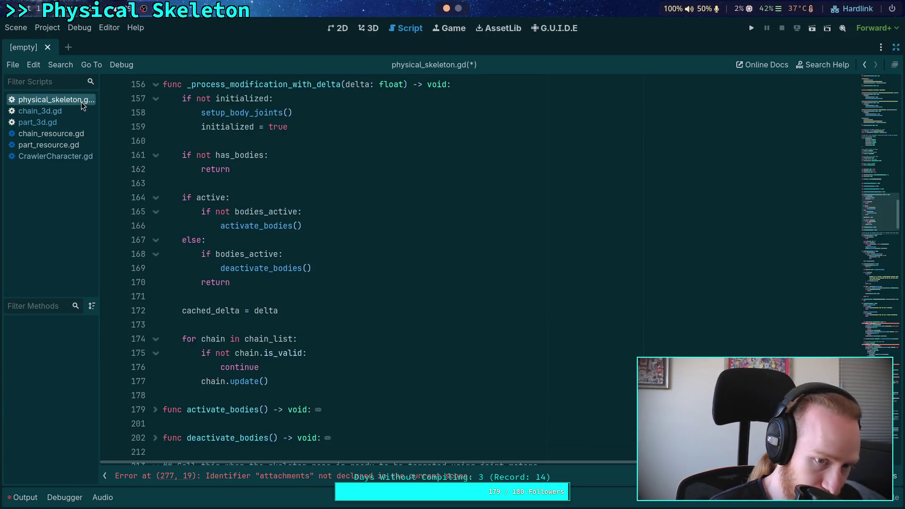
Glance at CrawlerCharacter.gd, then return to physical_skeleton.gd and scroll down to on_pose_finalized
{"action": "left_click", "coordinate": [57, 156]}
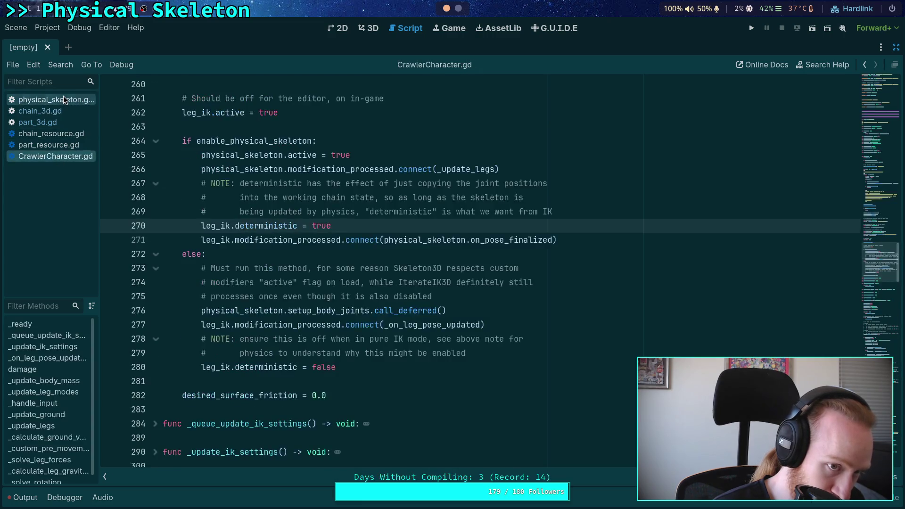
{"action": "left_click", "coordinate": [52, 99]}
{"action": "scroll", "coordinate": [406, 293], "scroll_direction": "down", "scroll_amount": 5}
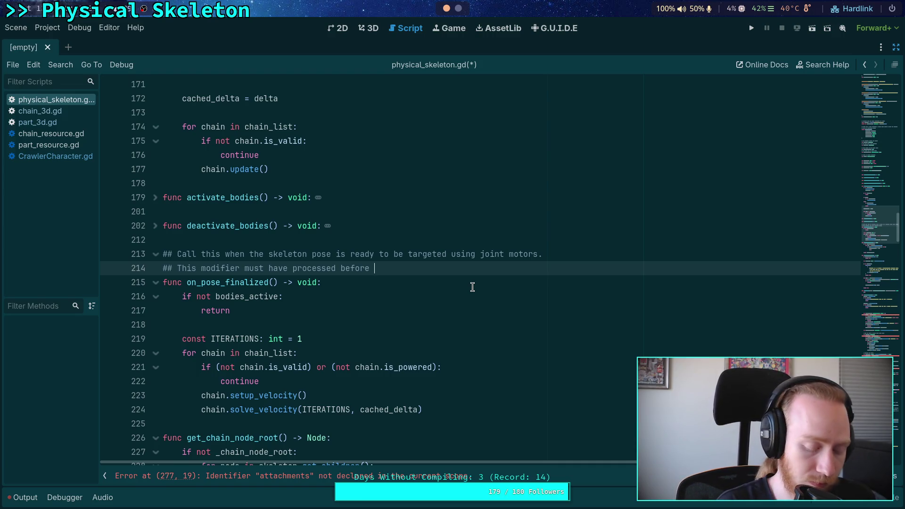
Reword line 214 to 'early enough to copy the physical joint' and add the rotations comment line
{"action": "type", "text": "any "}
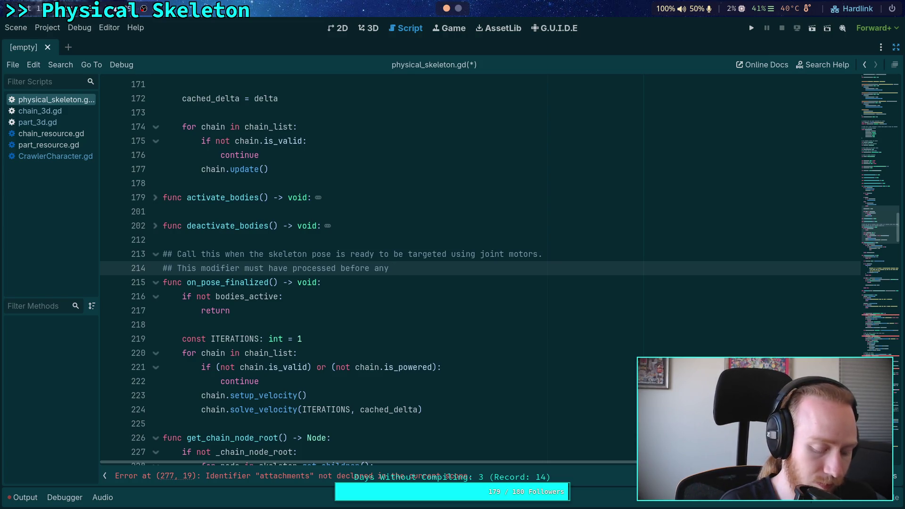
{"action": "type", "text": "modifiers"}
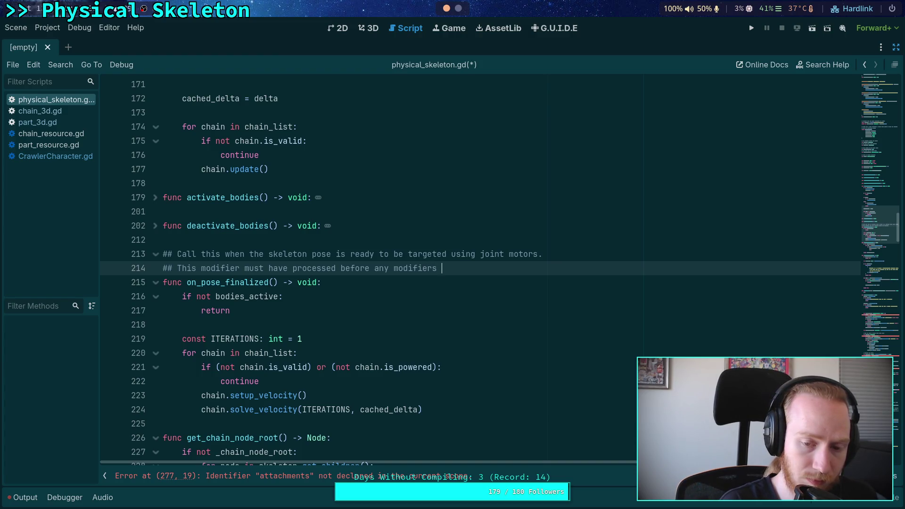
{"action": "key", "text": "BackSpace"}
{"action": "key", "text": "BackSpace"}
{"action": "key", "text": "BackSpace"}
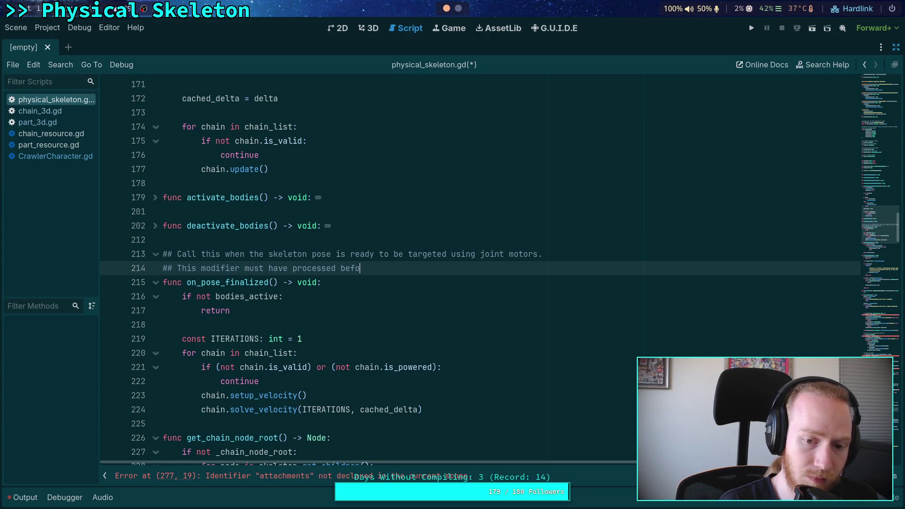
{"action": "type", "text": "re "}
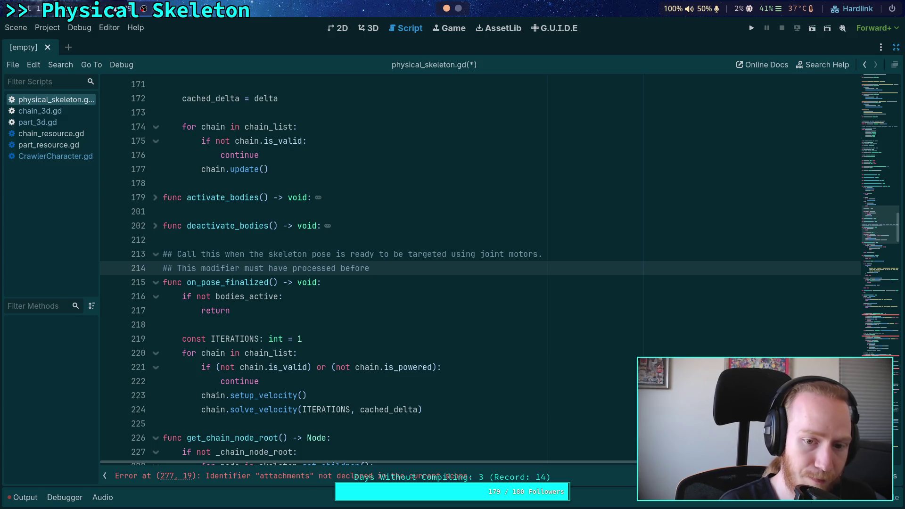
{"action": "type", "text": "other"}
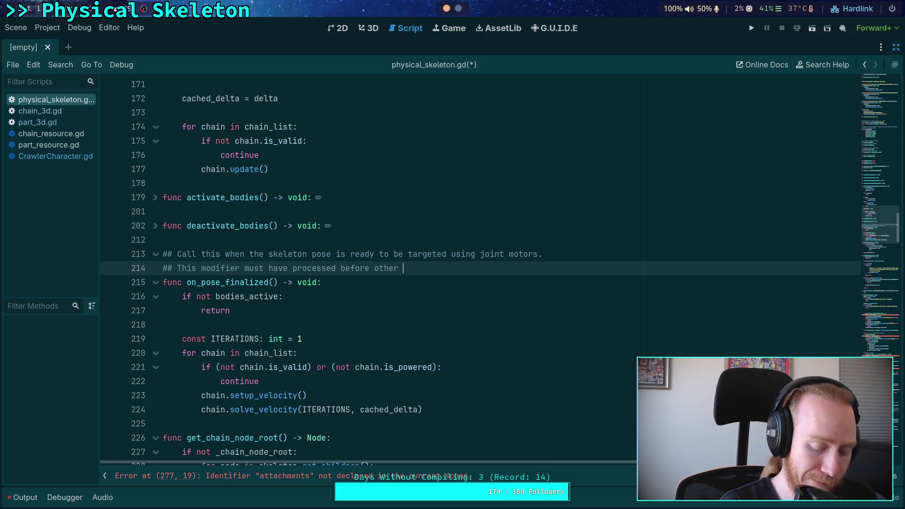
{"action": "key", "text": "BackSpace"}
{"action": "key", "text": "BackSpace"}
{"action": "key", "text": "BackSpace"}
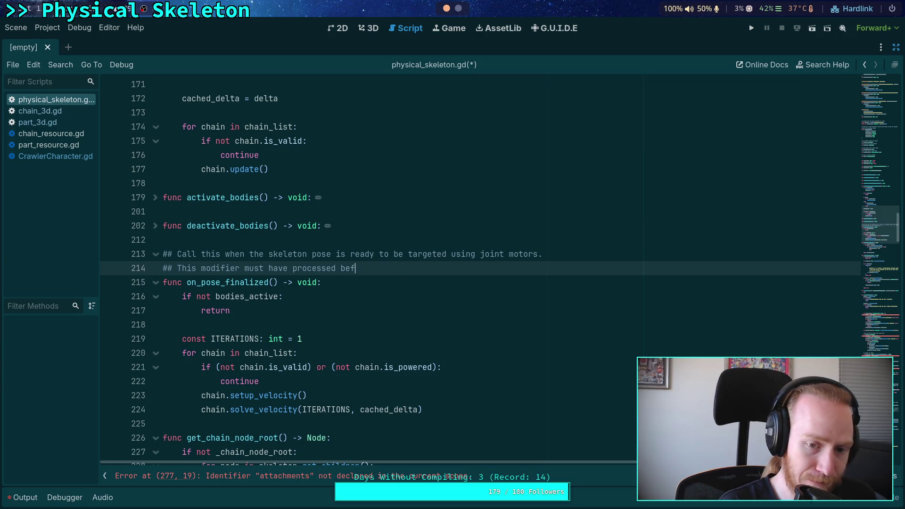
{"action": "type", "text": "before"}
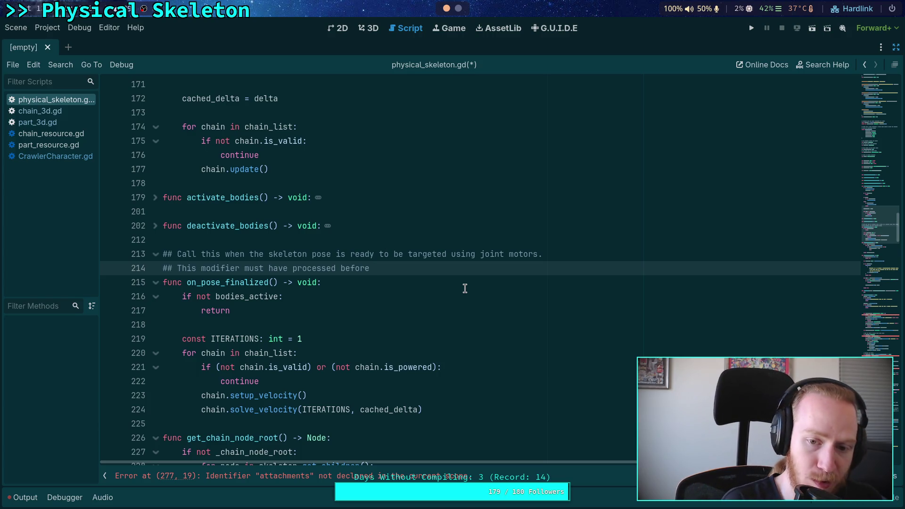
{"action": "type", "text": "oth"}
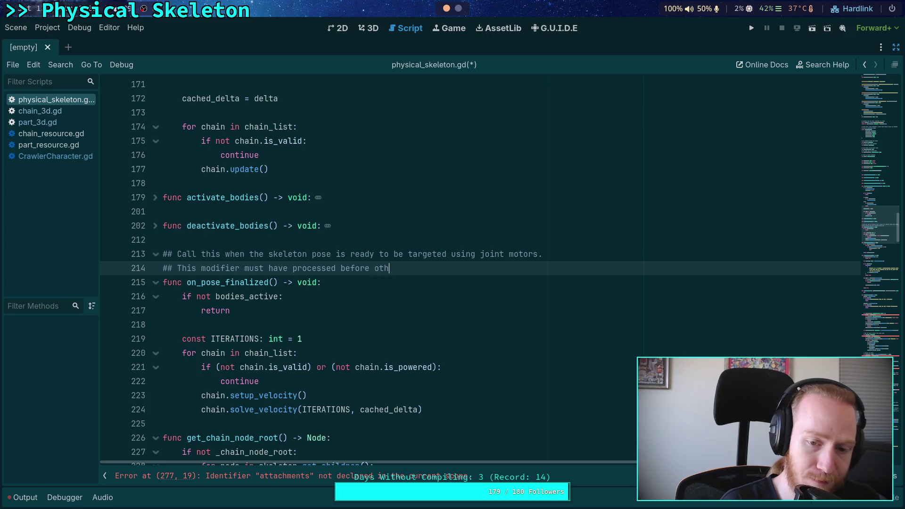
{"action": "type", "text": "ers that manipulat"}
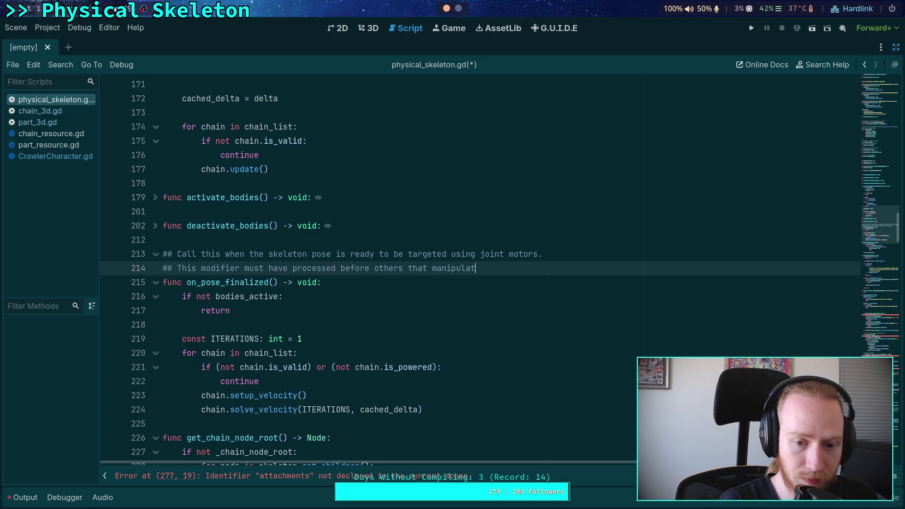
{"action": "key", "text": "BackSpace"}
{"action": "key", "text": "BackSpace"}
{"action": "key", "text": "BackSpace"}
{"action": "key", "text": "BackSpace"}
{"action": "key", "text": "BackSpace"}
{"action": "key", "text": "BackSpace"}
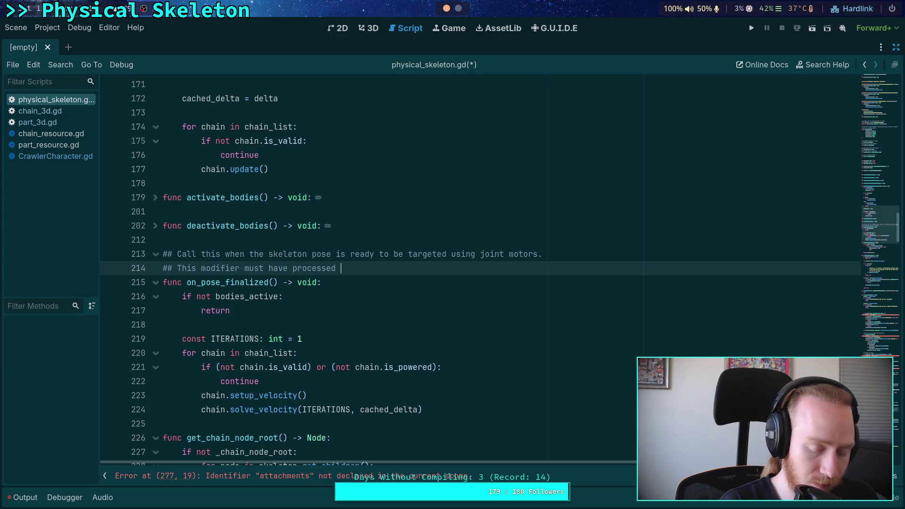
{"action": "type", "text": "early"}
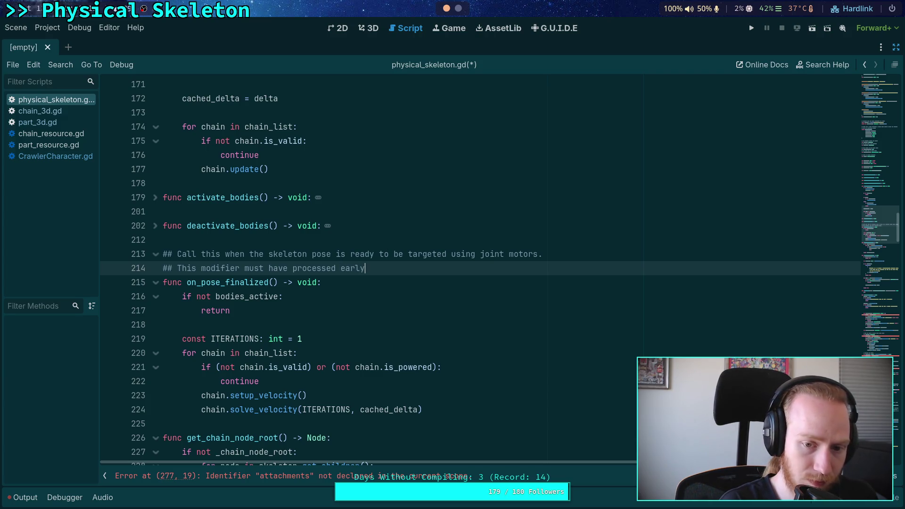
{"action": "type", "text": " enough to "}
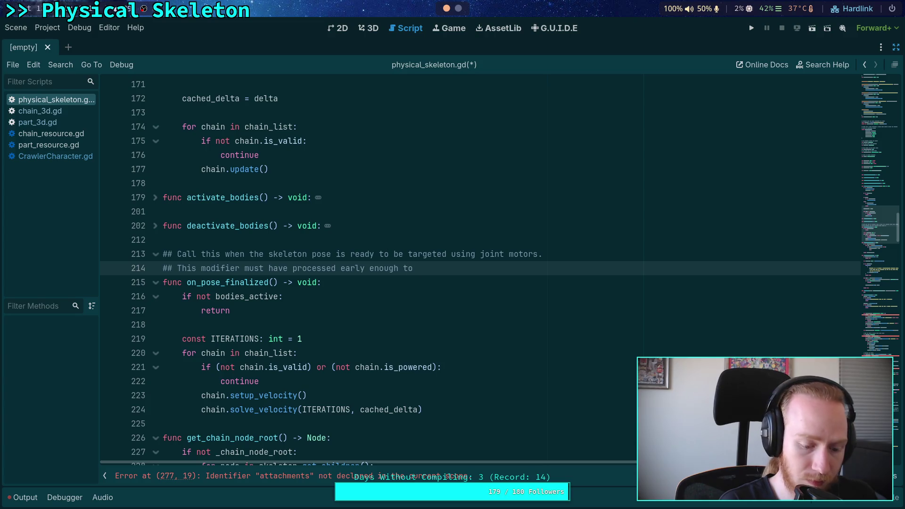
{"action": "type", "text": "mat"}
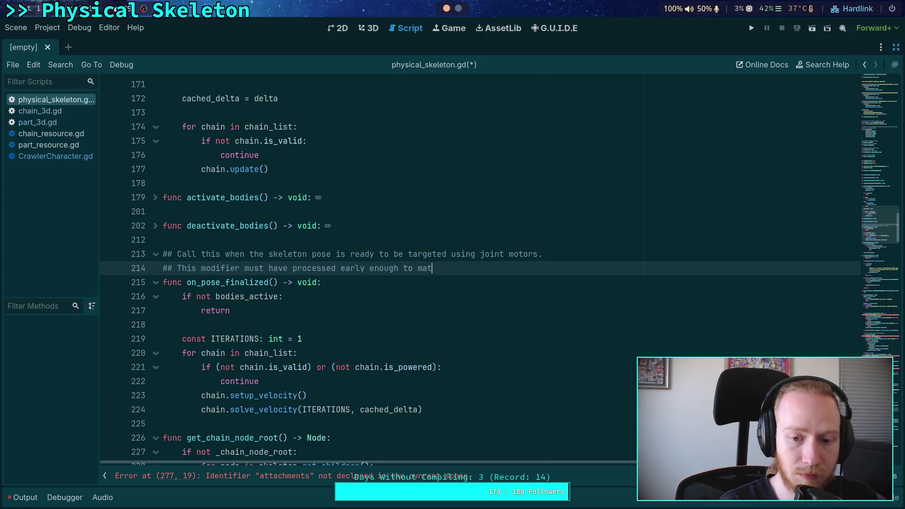
{"action": "key", "text": "BackSpace"}
{"action": "key", "text": "BackSpace"}
{"action": "key", "text": "BackSpace"}
{"action": "type", "text": "copy th"}
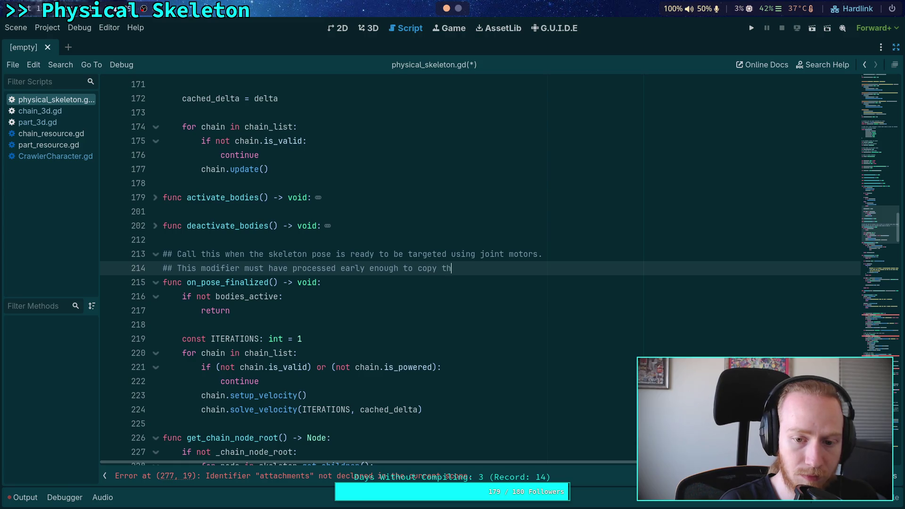
{"action": "type", "text": "e physical joint"}
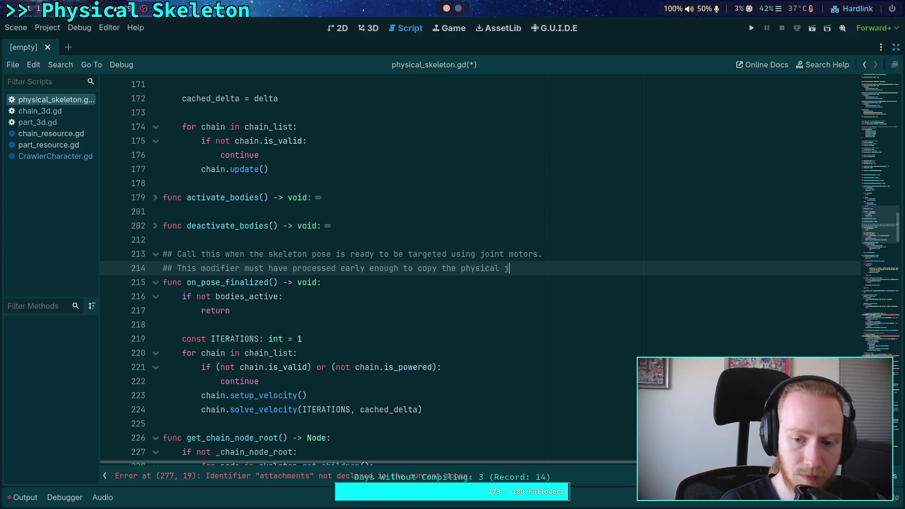
{"action": "key", "text": "Return"}
{"action": "type", "text": "## "}
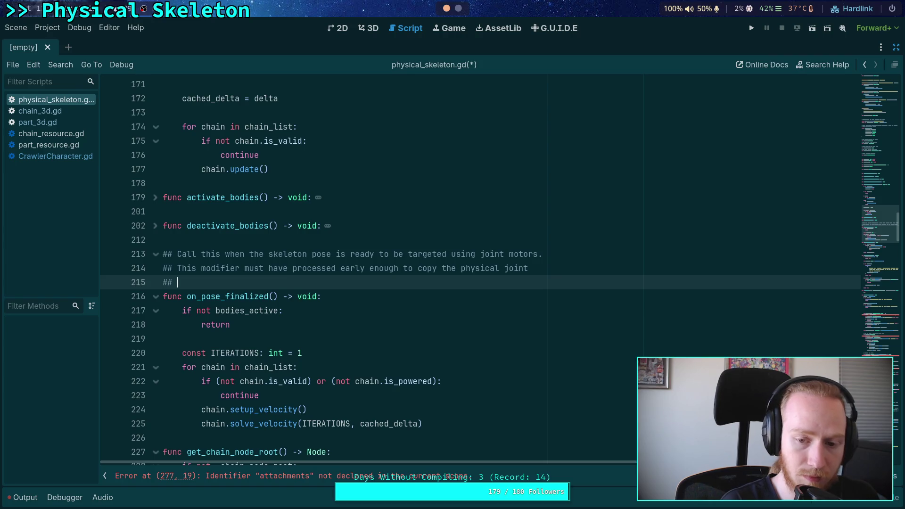
{"action": "type", "text": "rotation"}
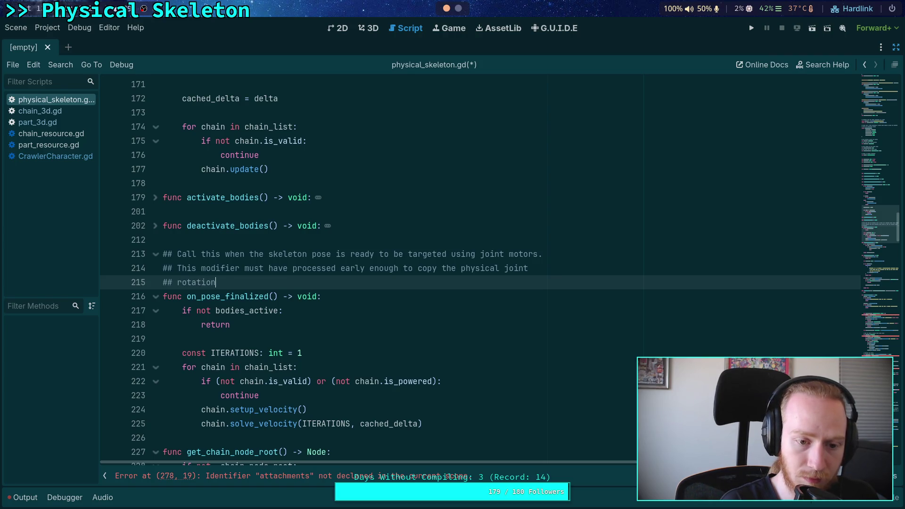
{"action": "type", "text": "s onto the "}
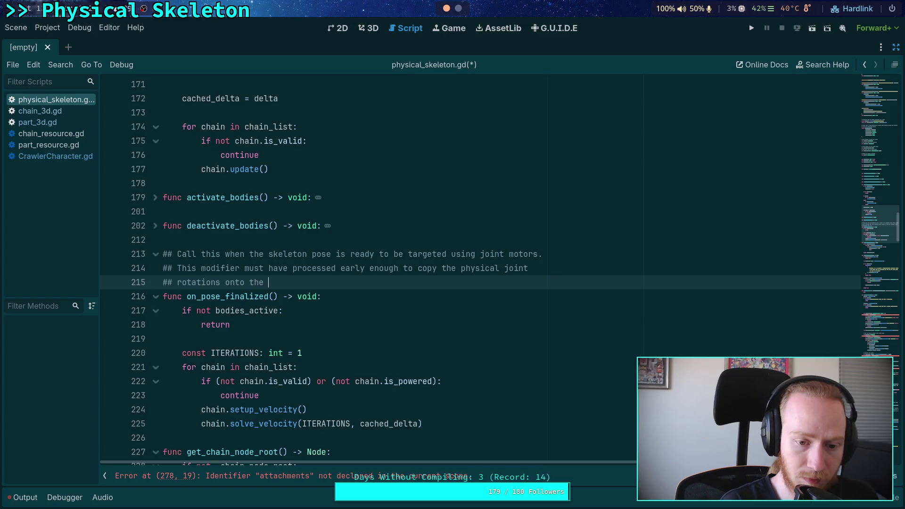
{"action": "type", "text": "skeleton pose,"}
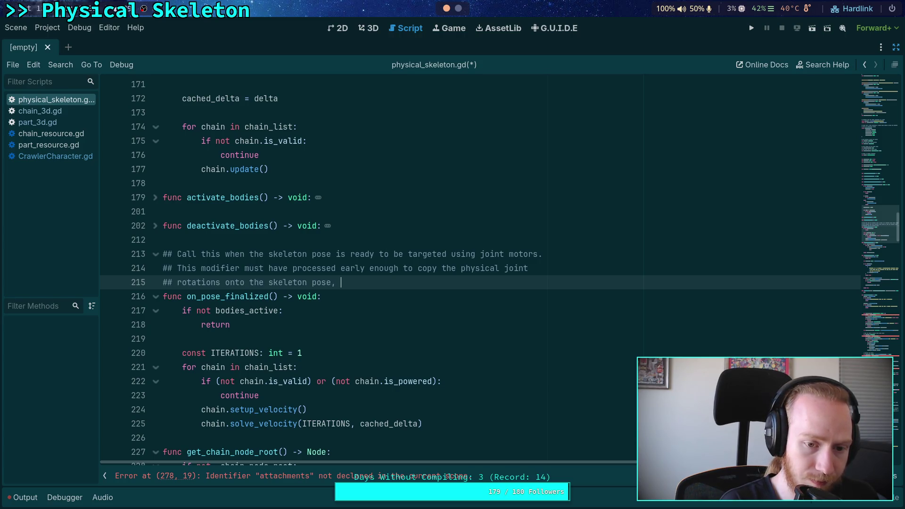
{"action": "type", "text": " and save the ini"}
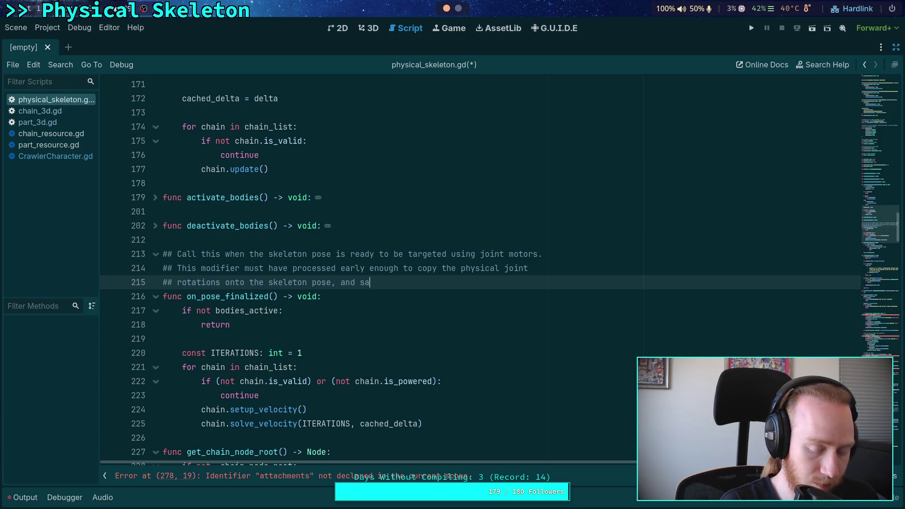
{"action": "type", "text": "tial "}
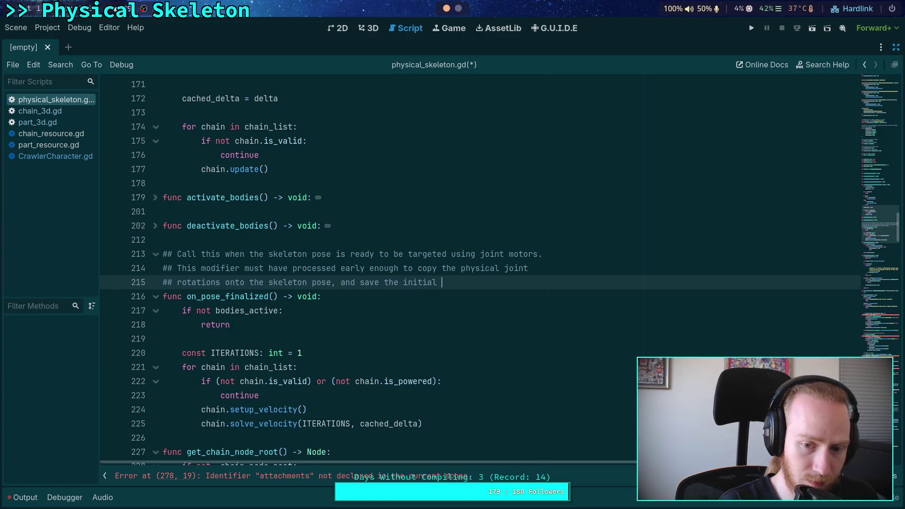
{"action": "type", "text": "rotations"}
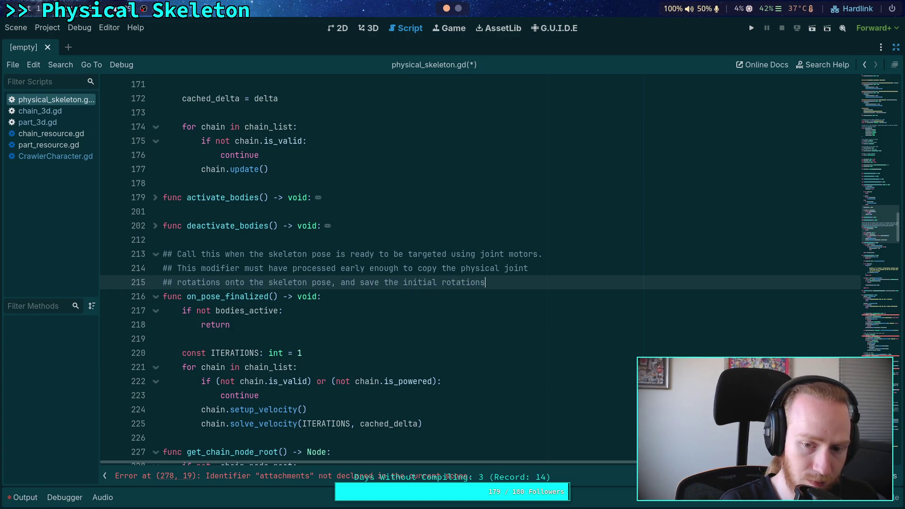
{"action": "type", "text": ", so it can"}
End the comment with '## correctly target what changed in the pose.' and save physical_skeleton.gd
{"action": "key", "text": "Return"}
{"action": "type", "text": "## correctly target"}
{"action": "key", "text": "BackSpace"}
{"action": "key", "text": "BackSpace"}
{"action": "key", "text": "BackSpace"}
{"action": "type", "text": "arget "}
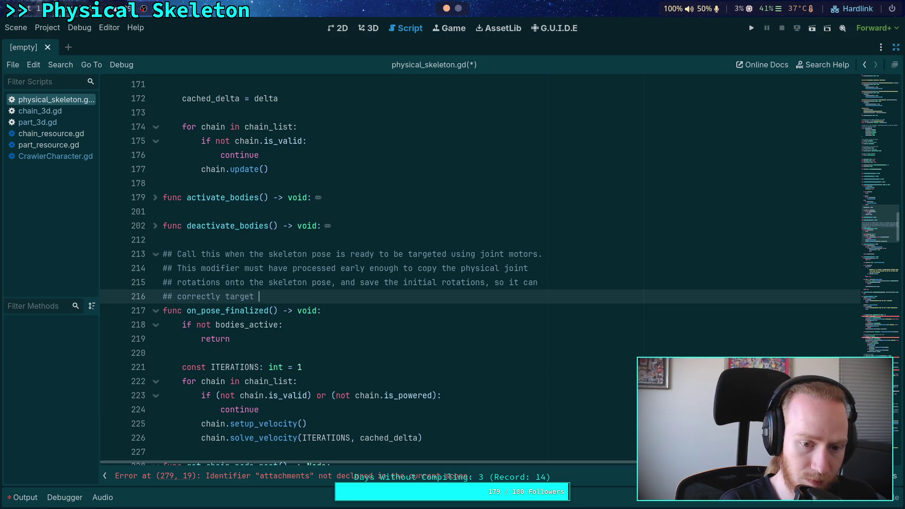
{"action": "type", "text": "what chan"}
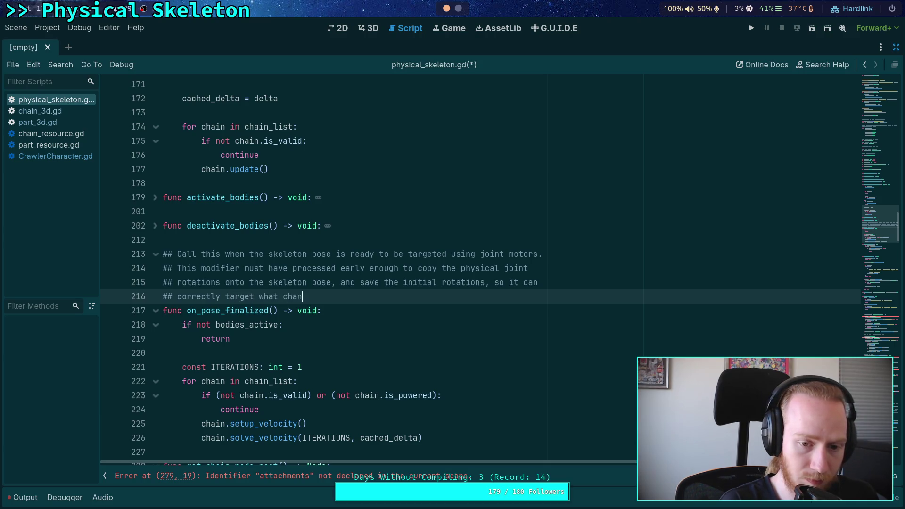
{"action": "type", "text": "ged in the pose."}
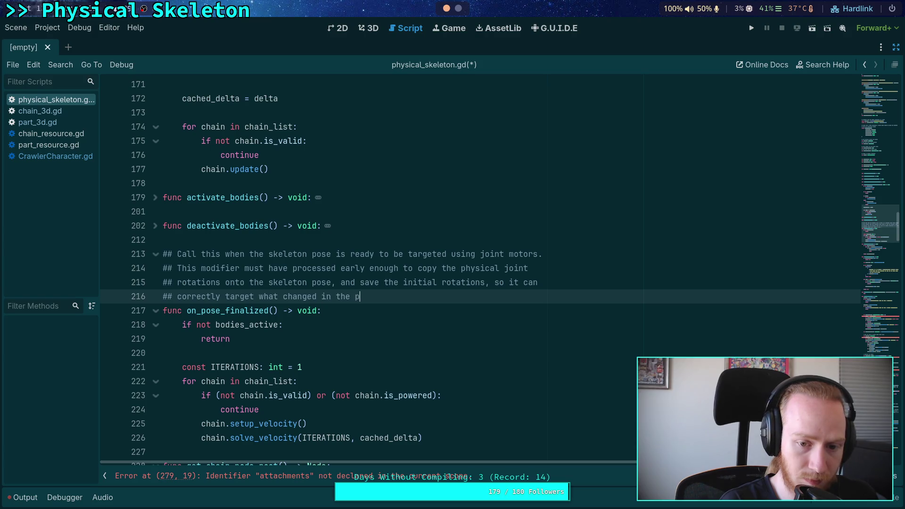
{"action": "left_click", "coordinate": [446, 310]}
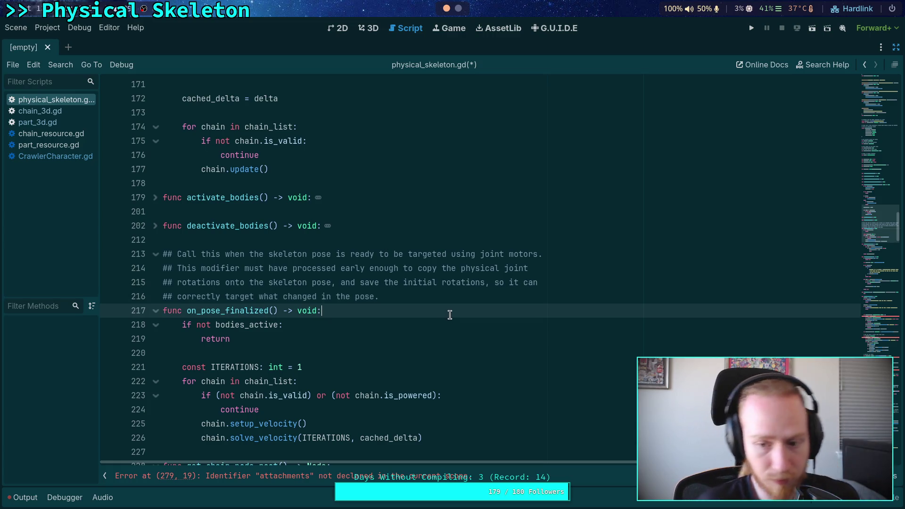
{"action": "key", "text": "ctrl+s"}
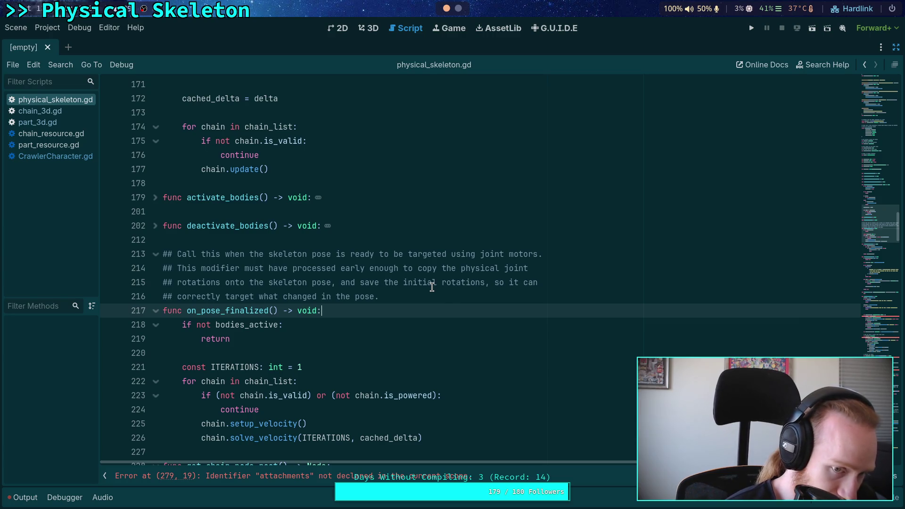
Review the velocity-solving loop in on_pose_finalized, then fold _process_modification_with_delta
{"action": "scroll", "coordinate": [432, 287], "scroll_direction": "down", "scroll_amount": 10}
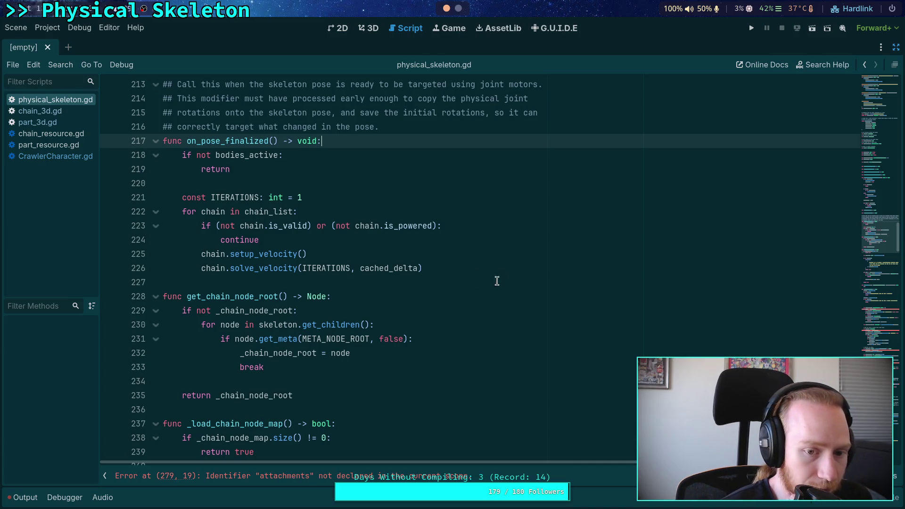
{"action": "left_click_drag", "start_coordinate": [501, 271], "coordinate": [212, 197]}
{"action": "left_click", "coordinate": [373, 269]}
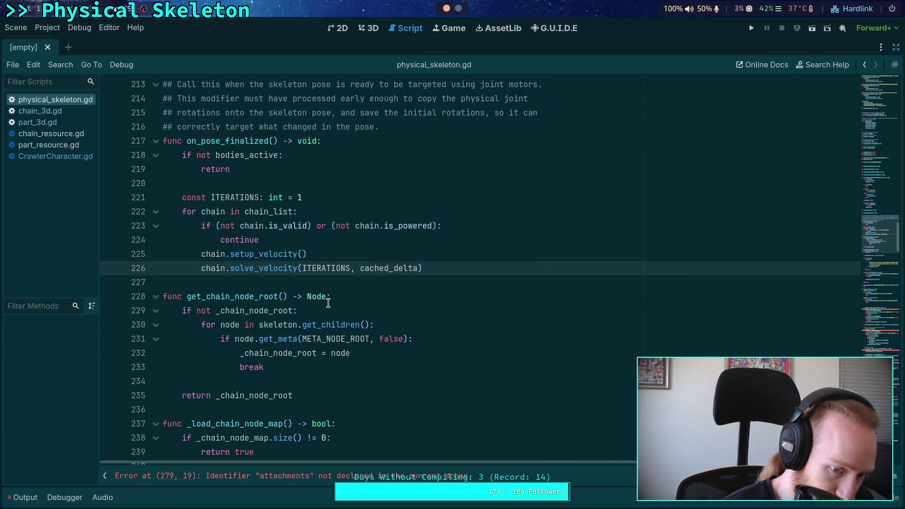
{"action": "scroll", "coordinate": [266, 289], "scroll_direction": "up", "scroll_amount": 20}
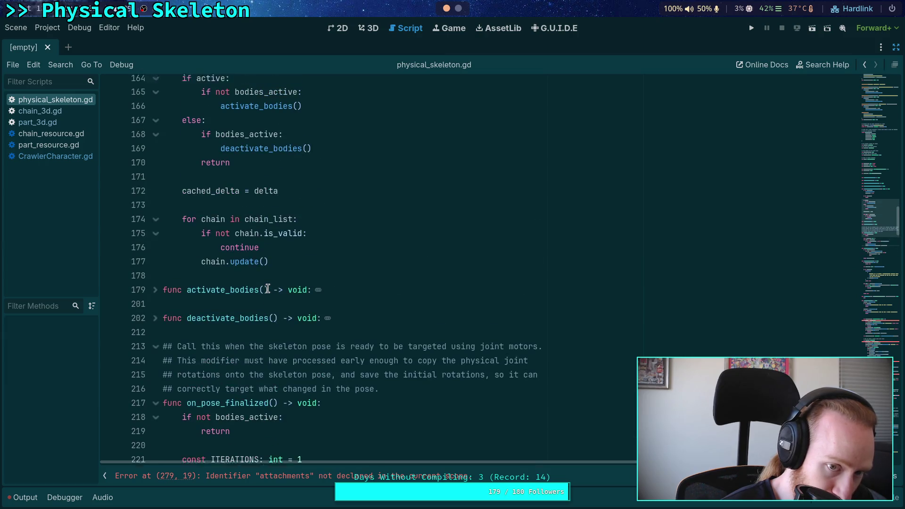
{"action": "scroll", "coordinate": [267, 289], "scroll_direction": "up", "scroll_amount": 1}
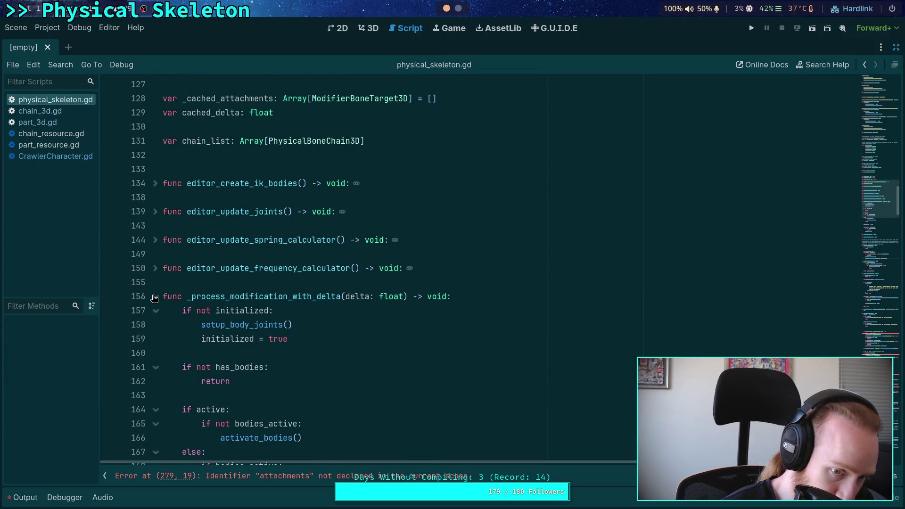
{"action": "left_click", "coordinate": [154, 297]}
Scroll down to setup_body_joints and place the cursor on blank line 276
{"action": "scroll", "coordinate": [202, 296], "scroll_direction": "down", "scroll_amount": 4}
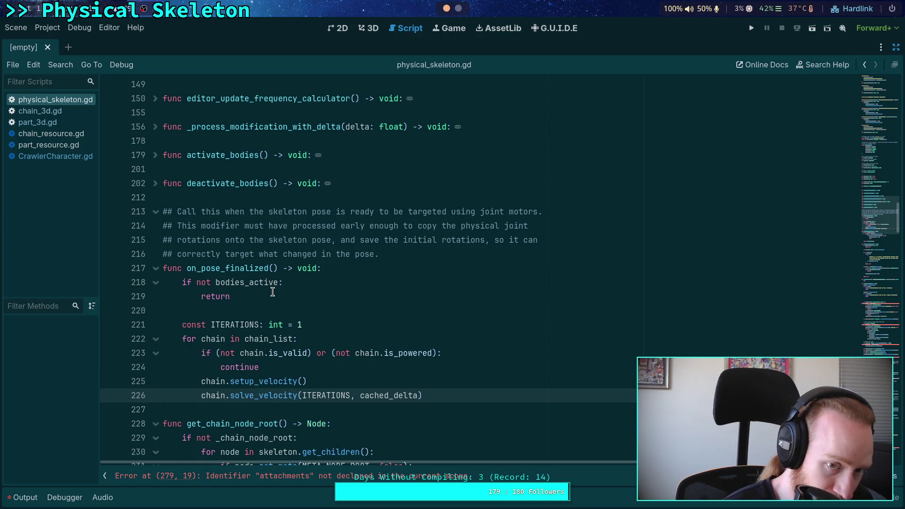
{"action": "scroll", "coordinate": [290, 303], "scroll_direction": "down", "scroll_amount": 5}
{"action": "scroll", "coordinate": [328, 308], "scroll_direction": "down", "scroll_amount": 6}
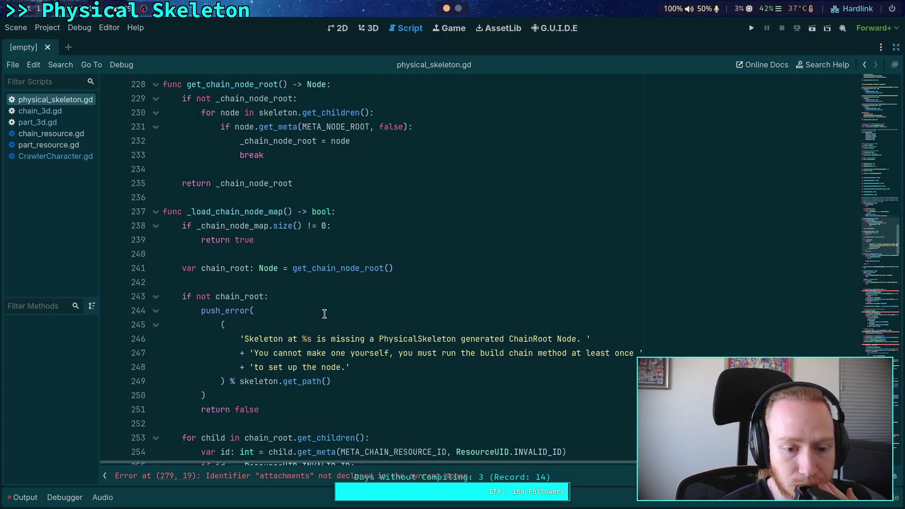
{"action": "scroll", "coordinate": [324, 313], "scroll_direction": "down", "scroll_amount": 5}
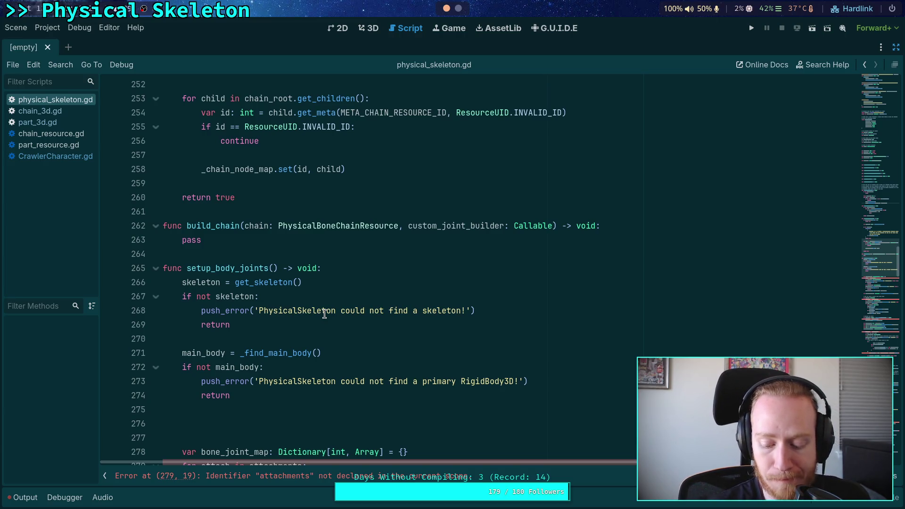
{"action": "left_click", "coordinate": [329, 425]}
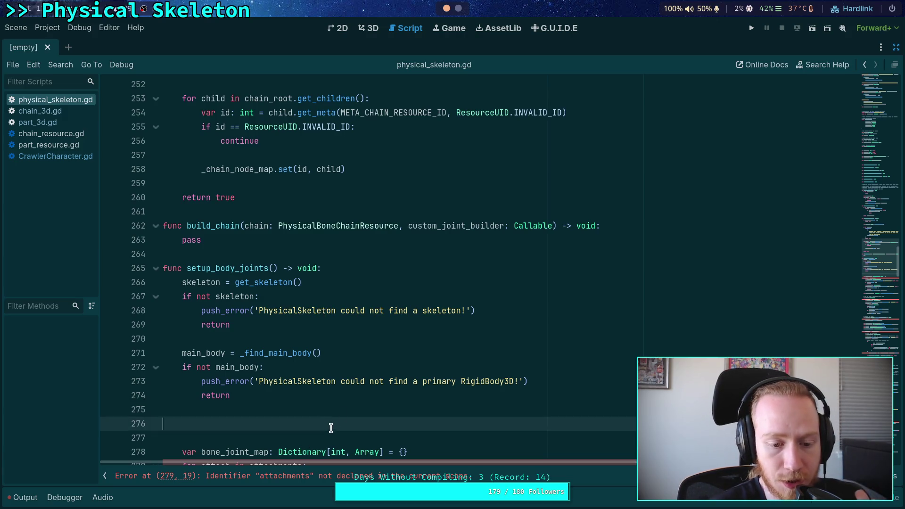
Indent blank line 276 and inspect the bone_joint_map declaration and attachments loop
{"action": "key", "text": "Tab"}
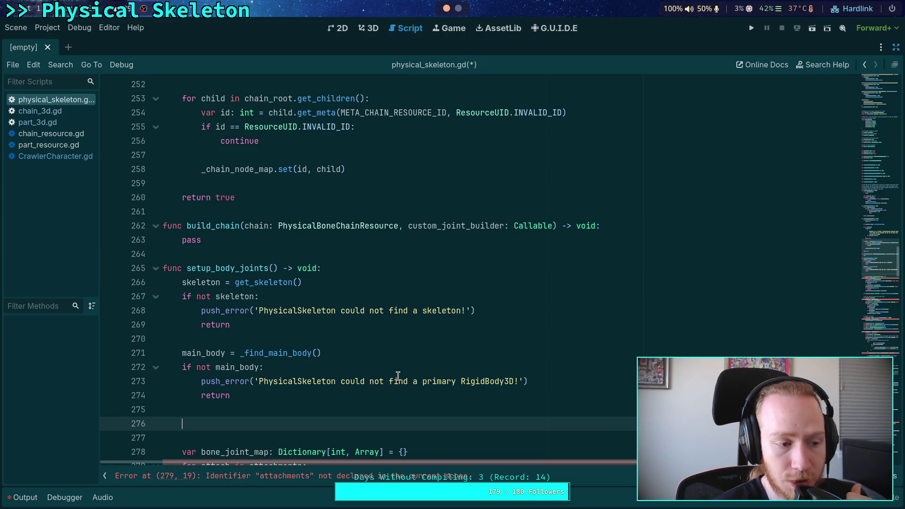
{"action": "scroll", "coordinate": [393, 375], "scroll_direction": "down", "scroll_amount": 3}
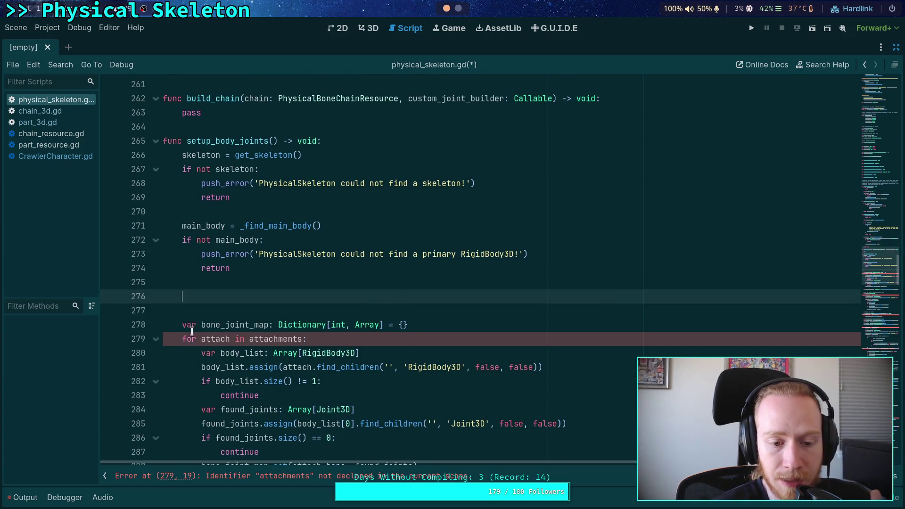
{"action": "mouse_move", "coordinate": [183, 324]}
{"action": "left_mouse_down"}
{"action": "mouse_move", "coordinate": [364, 324]}
{"action": "mouse_move", "coordinate": [307, 339]}
{"action": "left_mouse_up"}
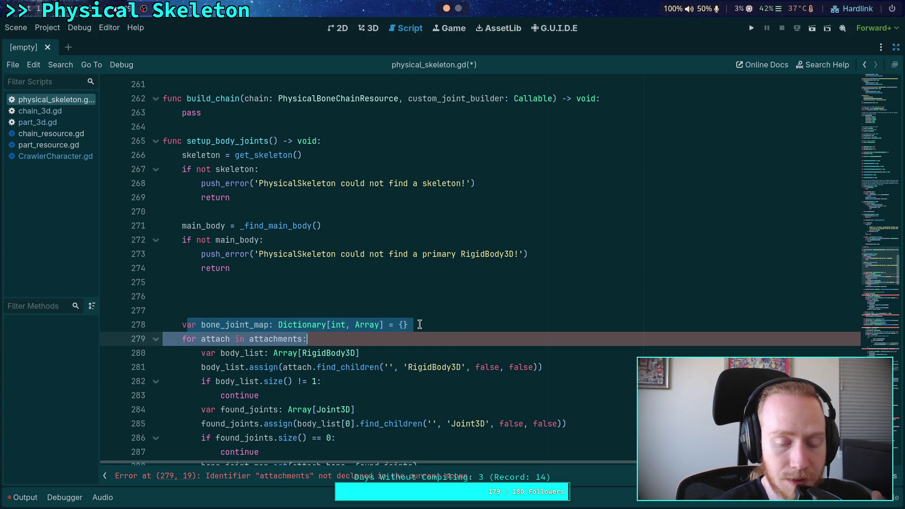
{"action": "left_click", "coordinate": [419, 324]}
{"action": "left_click", "coordinate": [349, 288]}
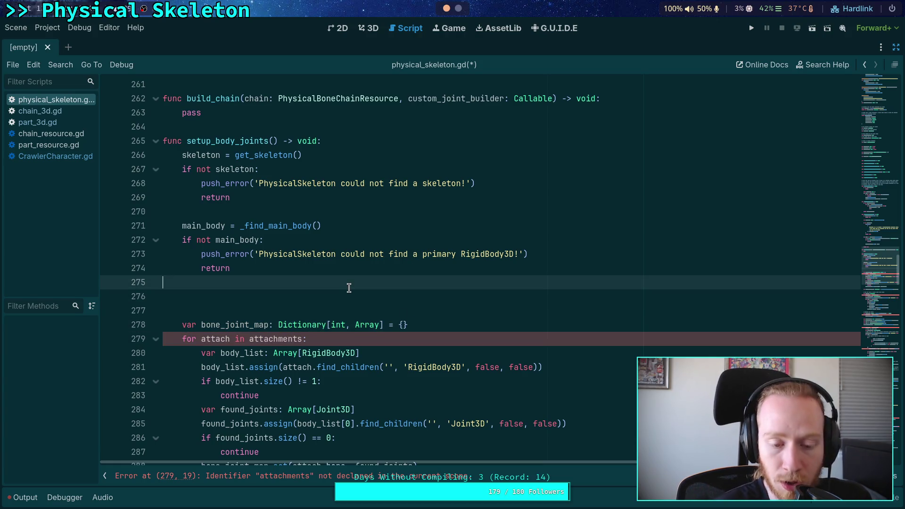
{"action": "left_click", "coordinate": [347, 297]}
Inspect joint_priority_map and the uses of _calculate_joint_priority further down
{"action": "scroll", "coordinate": [347, 297], "scroll_direction": "down", "scroll_amount": 3}
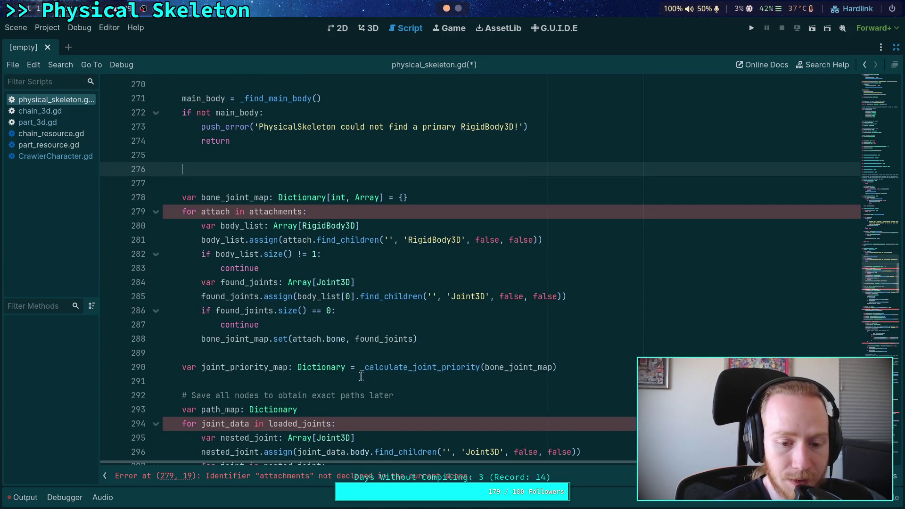
{"action": "double_click", "coordinate": [273, 367]}
{"action": "double_click", "coordinate": [449, 367]}
{"action": "scroll", "coordinate": [355, 367], "scroll_direction": "down", "scroll_amount": 2}
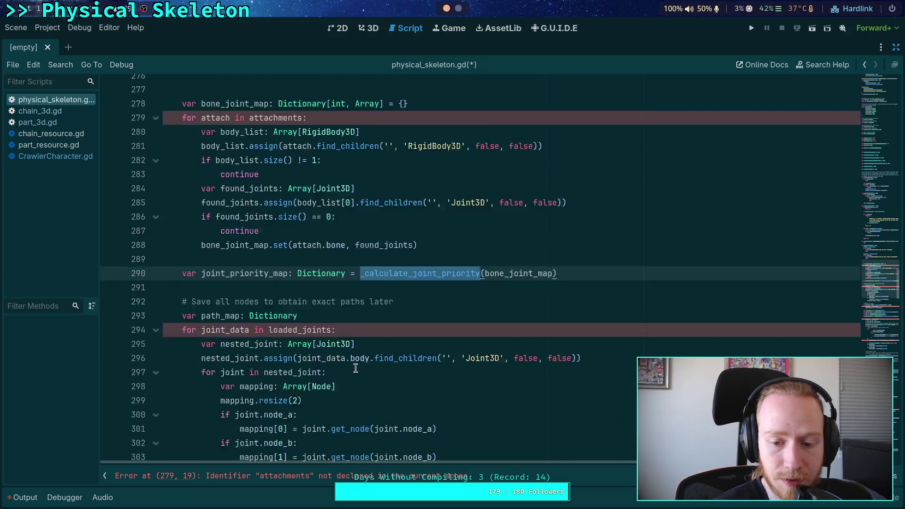
{"action": "scroll", "coordinate": [355, 367], "scroll_direction": "down", "scroll_amount": 2}
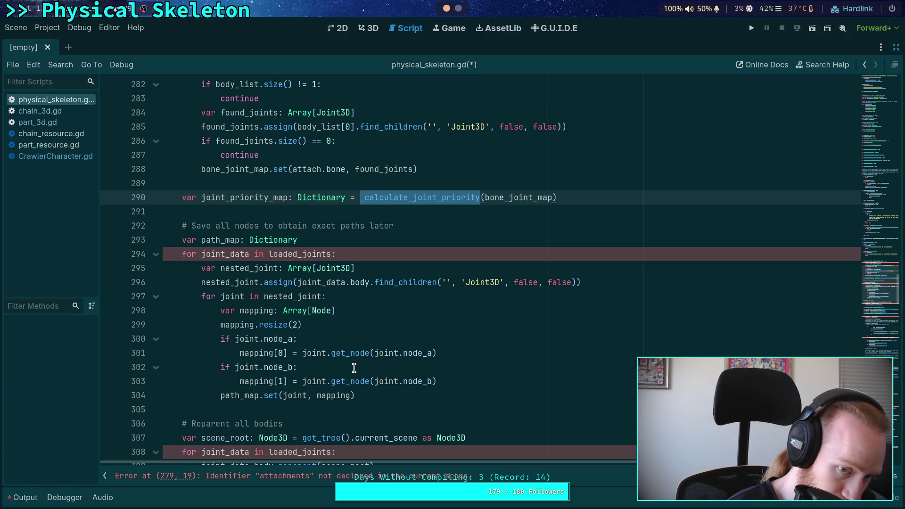
{"action": "scroll", "coordinate": [354, 368], "scroll_direction": "up", "scroll_amount": 2}
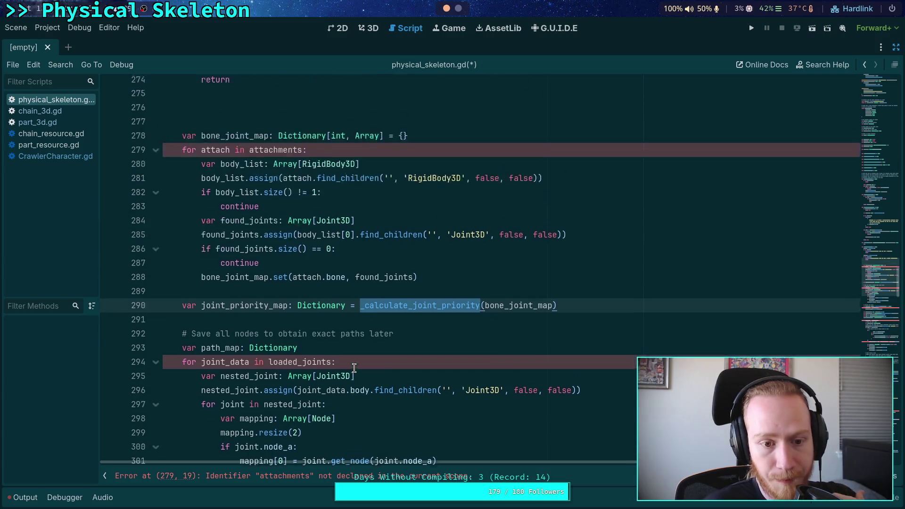
{"action": "scroll", "coordinate": [354, 367], "scroll_direction": "up", "scroll_amount": 1}
{"action": "scroll", "coordinate": [351, 310], "scroll_direction": "down", "scroll_amount": 6}
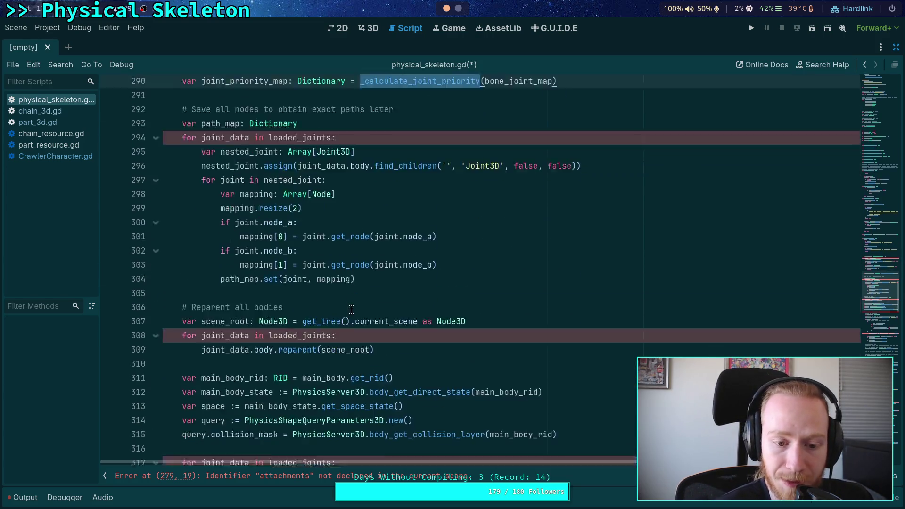
{"action": "scroll", "coordinate": [351, 310], "scroll_direction": "down", "scroll_amount": 3}
{"action": "scroll", "coordinate": [358, 307], "scroll_direction": "up", "scroll_amount": 1}
Select the path_map and reparent loops on lines 293–309
{"action": "left_click", "coordinate": [390, 296]}
{"action": "mouse_move", "coordinate": [390, 296]}
{"action": "left_mouse_down"}
{"action": "mouse_move", "coordinate": [179, 309]}
{"action": "mouse_move", "coordinate": [172, 265]}
{"action": "mouse_move", "coordinate": [148, 251]}
{"action": "mouse_move", "coordinate": [119, 185]}
{"action": "left_mouse_up"}
{"action": "scroll", "coordinate": [179, 309], "scroll_direction": "up", "scroll_amount": 1}
{"action": "scroll", "coordinate": [148, 251], "scroll_direction": "up", "scroll_amount": 2}
Delete the path_map and reparent blocks, then check the uses of nested_joint
{"action": "key", "text": "BackSpace"}
{"action": "key", "text": "BackSpace"}
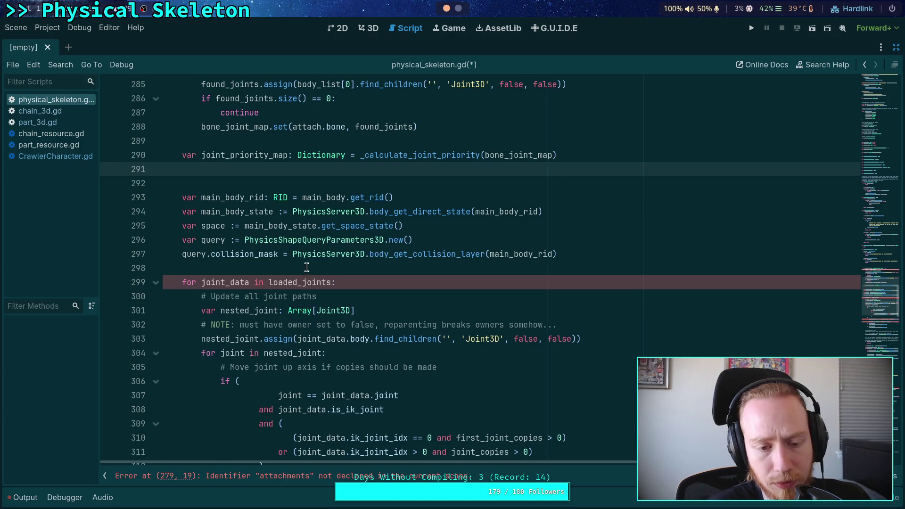
{"action": "key", "text": "BackSpace"}
{"action": "scroll", "coordinate": [259, 276], "scroll_direction": "down", "scroll_amount": 3}
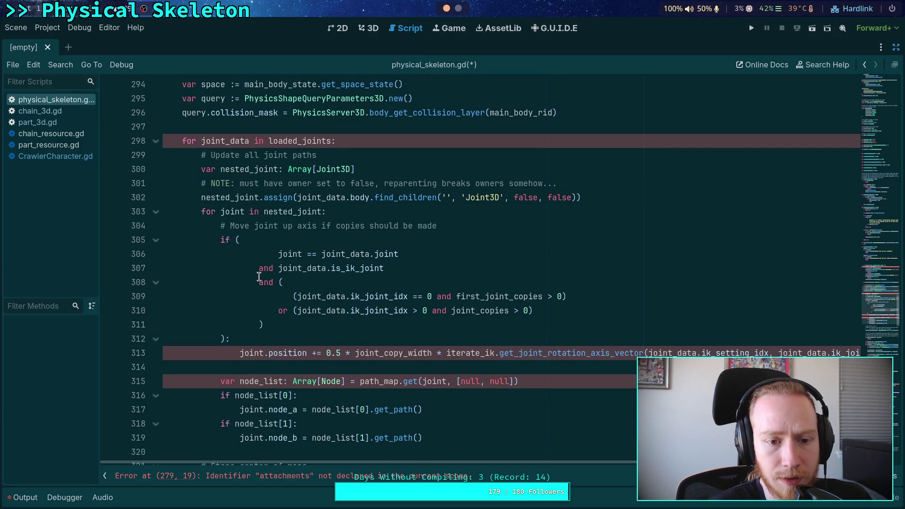
{"action": "double_click", "coordinate": [225, 197]}
{"action": "scroll", "coordinate": [332, 320], "scroll_direction": "down", "scroll_amount": 3}
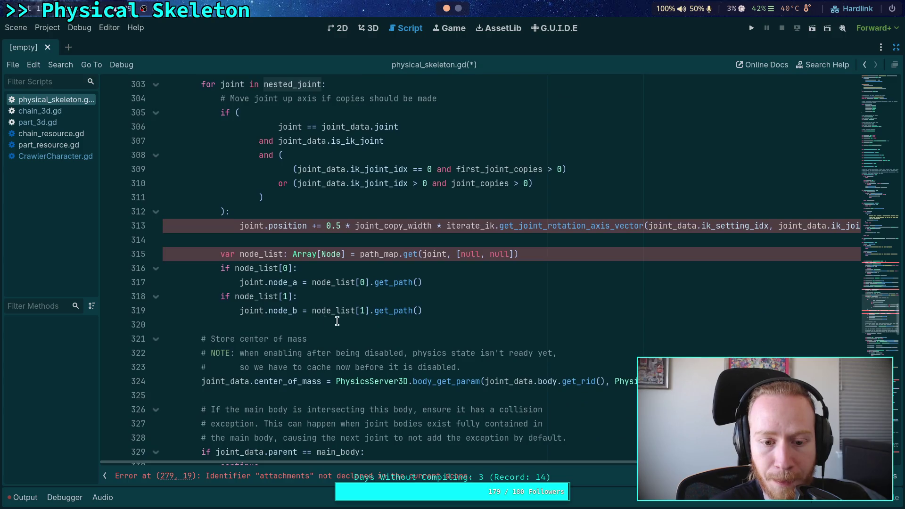
{"action": "scroll", "coordinate": [333, 320], "scroll_direction": "up", "scroll_amount": 2}
Review the joint-offset block and delete the joint-path update loop
{"action": "mouse_move", "coordinate": [448, 394]}
{"action": "left_mouse_down"}
{"action": "mouse_move", "coordinate": [325, 309]}
{"action": "mouse_move", "coordinate": [225, 282]}
{"action": "mouse_move", "coordinate": [133, 187]}
{"action": "left_mouse_up"}
{"action": "scroll", "coordinate": [226, 282], "scroll_direction": "up", "scroll_amount": 2}
{"action": "scroll", "coordinate": [333, 289], "scroll_direction": "down", "scroll_amount": 1}
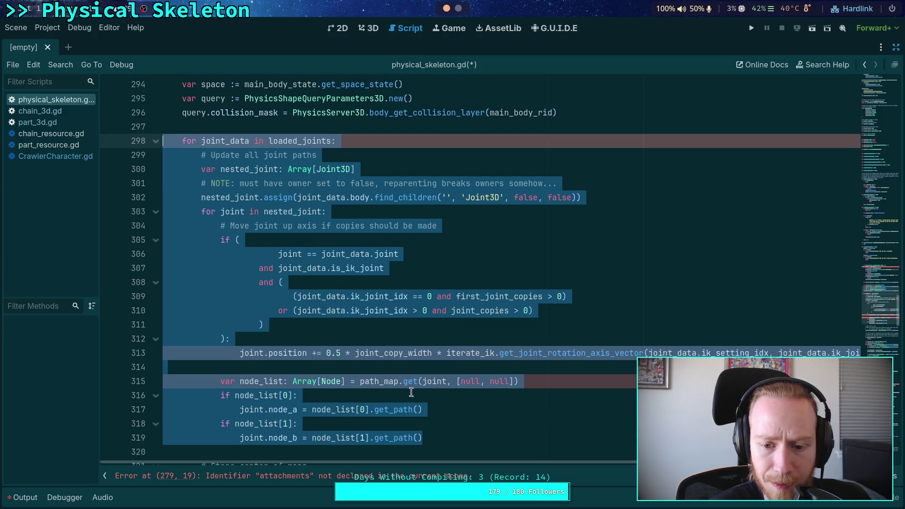
{"action": "left_click", "coordinate": [448, 395]}
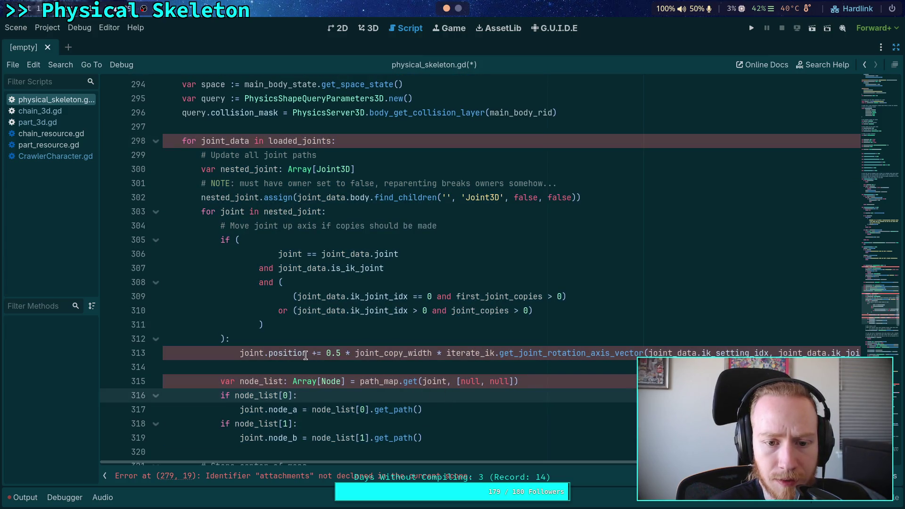
{"action": "left_click_drag", "start_coordinate": [202, 212], "coordinate": [308, 354]}
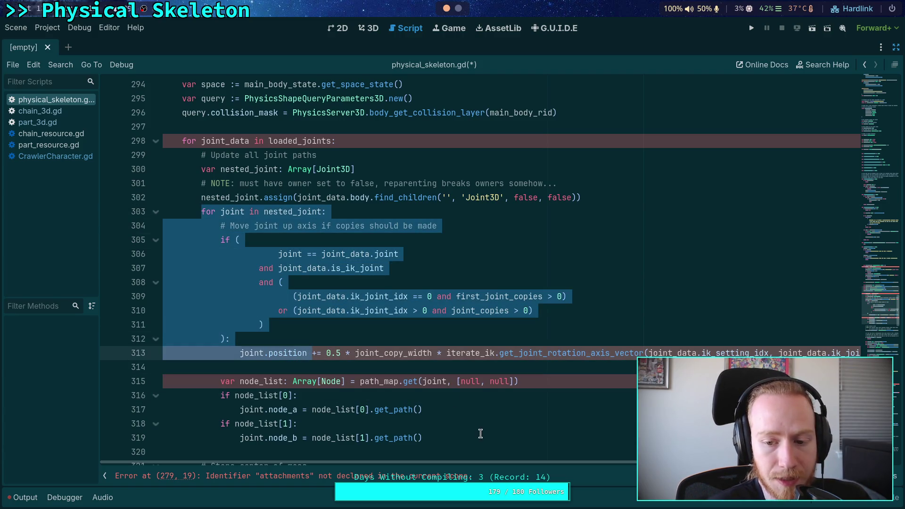
{"action": "left_click", "coordinate": [476, 440]}
{"action": "mouse_move", "coordinate": [476, 441]}
{"action": "left_mouse_down"}
{"action": "mouse_move", "coordinate": [301, 354]}
{"action": "mouse_move", "coordinate": [292, 298]}
{"action": "mouse_move", "coordinate": [342, 301]}
{"action": "mouse_move", "coordinate": [107, 166]}
{"action": "mouse_move", "coordinate": [108, 144]}
{"action": "left_mouse_up"}
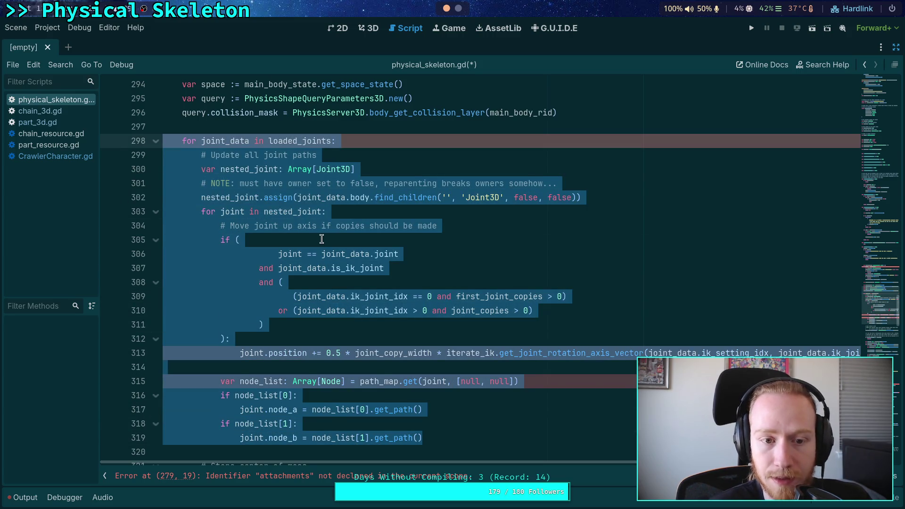
{"action": "key", "text": "BackSpace"}
{"action": "key", "text": "BackSpace"}
{"action": "key", "text": "BackSpace"}
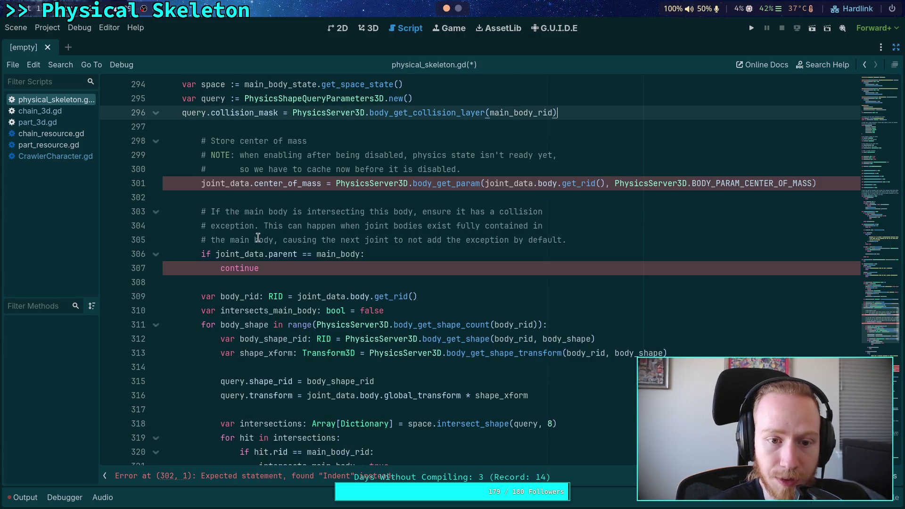
Select the center-of-mass comment and assignment, then switch to part_3d.gd
{"action": "scroll", "coordinate": [257, 240], "scroll_direction": "up", "scroll_amount": 1}
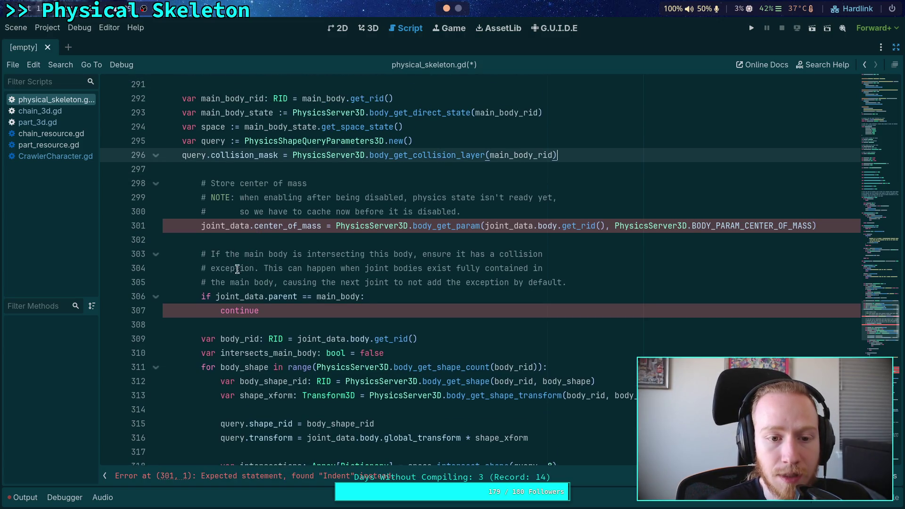
{"action": "left_click_drag", "start_coordinate": [201, 183], "coordinate": [202, 242]}
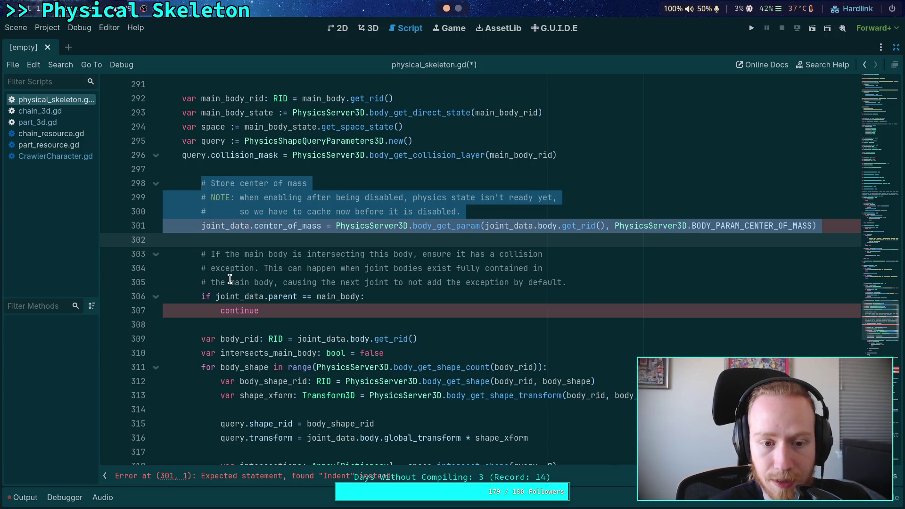
{"action": "left_click", "coordinate": [69, 121]}
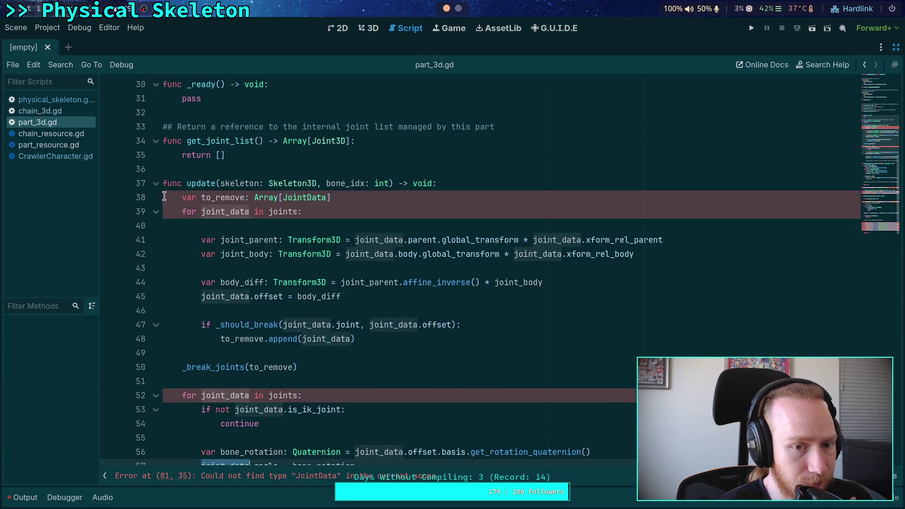
Scroll up in part_3d.gd to the is_power_interrupted declaration
{"action": "scroll", "coordinate": [240, 230], "scroll_direction": "up", "scroll_amount": 1}
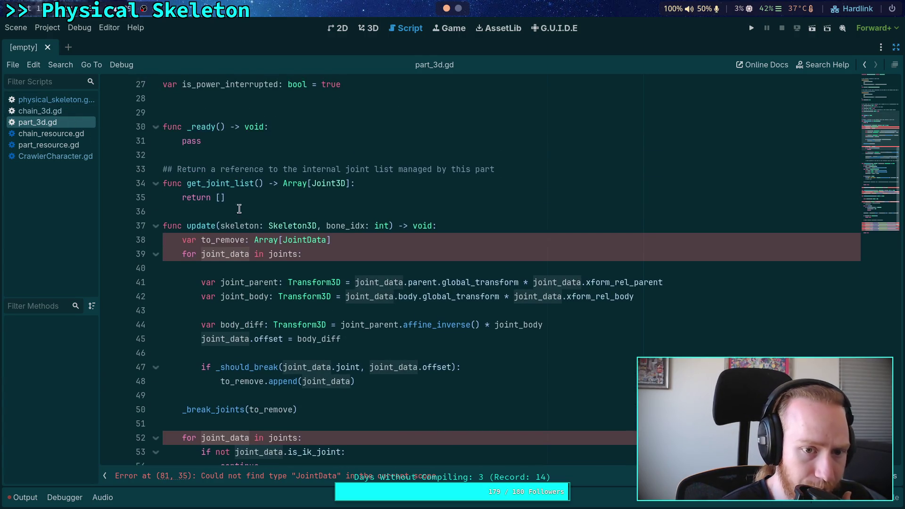
{"action": "scroll", "coordinate": [274, 148], "scroll_direction": "up", "scroll_amount": 3}
{"action": "left_click", "coordinate": [425, 216]}
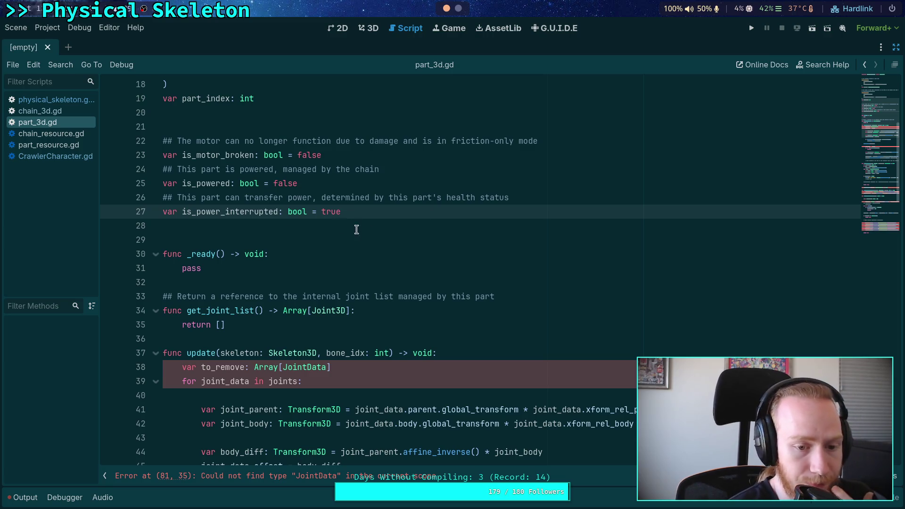
Return to physical_skeleton.gd, scroll up through it, then open chain_3d.gd
{"action": "left_click", "coordinate": [57, 103]}
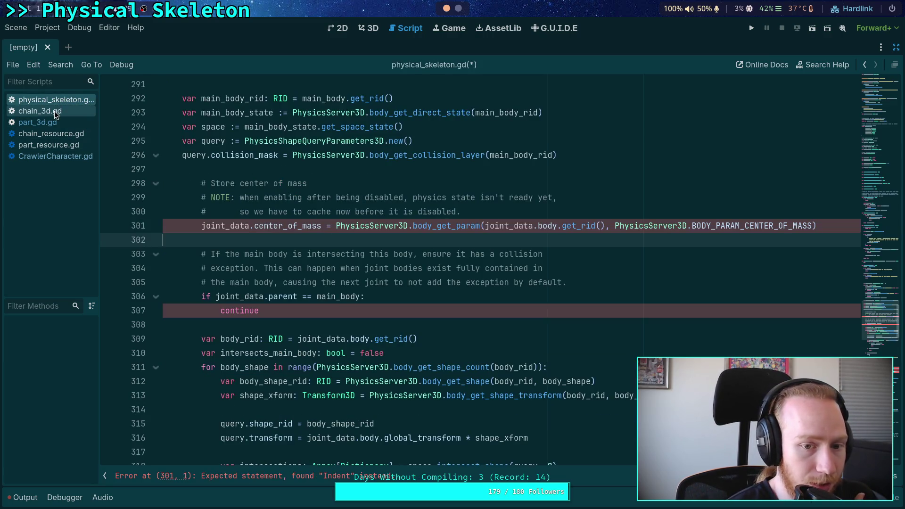
{"action": "scroll", "coordinate": [275, 208], "scroll_direction": "up", "scroll_amount": 10}
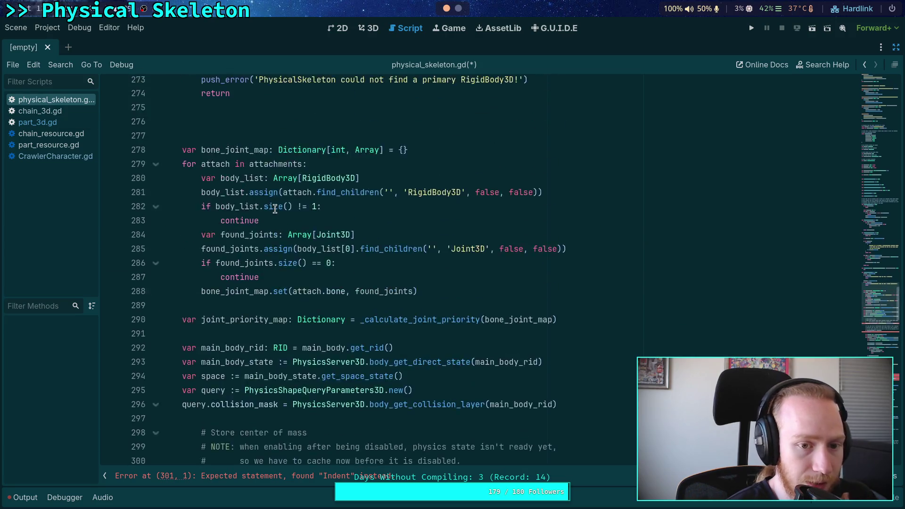
{"action": "scroll", "coordinate": [275, 208], "scroll_direction": "up", "scroll_amount": 2}
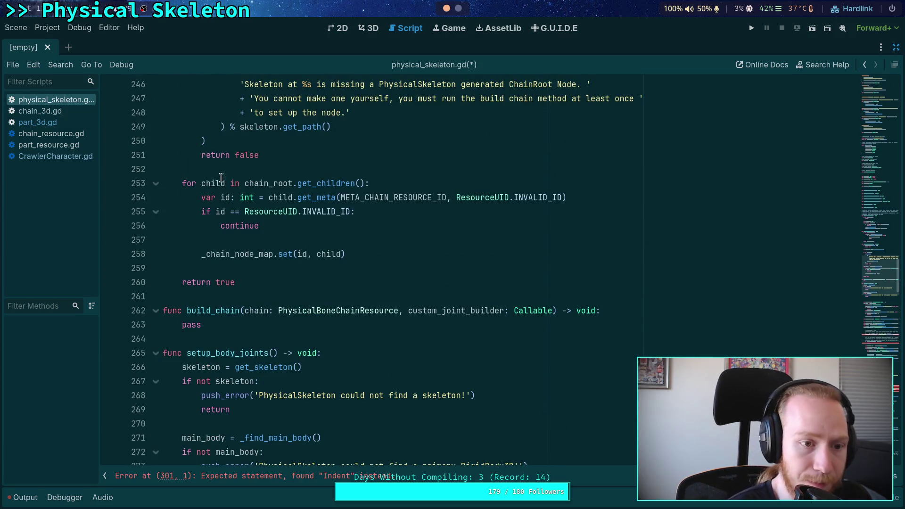
{"action": "left_click", "coordinate": [83, 111]}
Insert a new deactivate() -> void function stub with pass at line 59
{"action": "scroll", "coordinate": [262, 243], "scroll_direction": "down", "scroll_amount": 3}
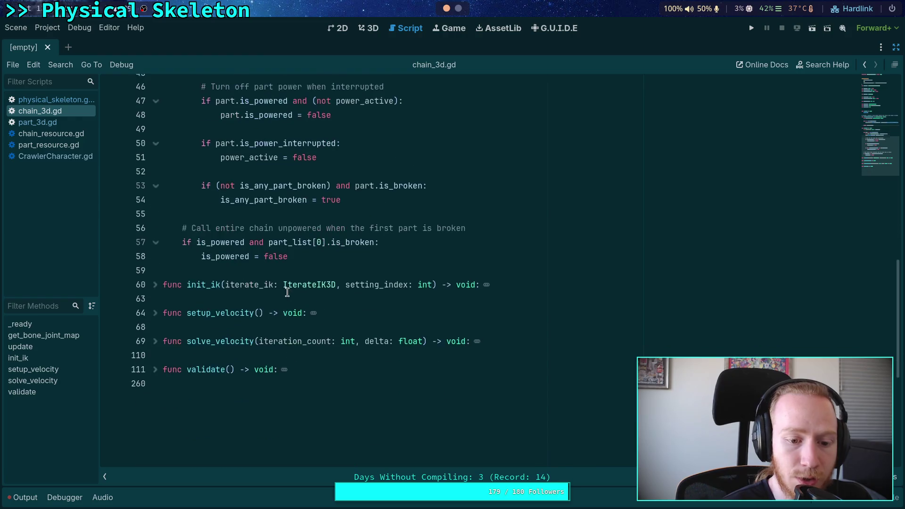
{"action": "left_click", "coordinate": [294, 273]}
{"action": "scroll", "coordinate": [364, 279], "scroll_direction": "up", "scroll_amount": 6}
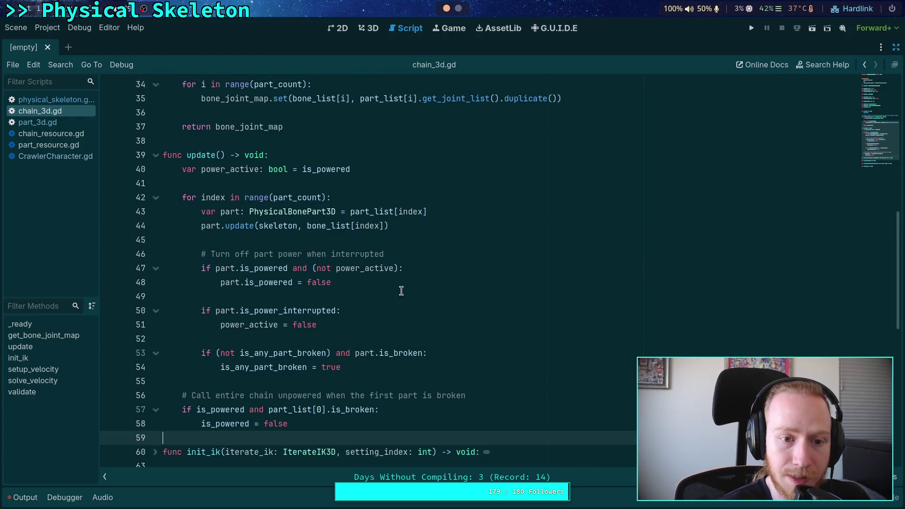
{"action": "scroll", "coordinate": [402, 289], "scroll_direction": "up", "scroll_amount": 2}
{"action": "scroll", "coordinate": [405, 297], "scroll_direction": "down", "scroll_amount": 7}
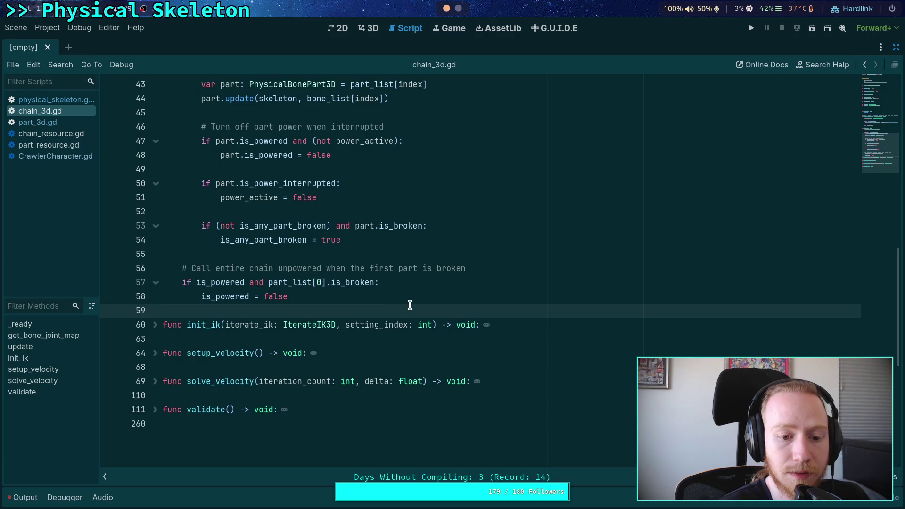
{"action": "key", "text": "Return"}
{"action": "key", "text": "Return"}
{"action": "key", "text": "Up"}
{"action": "type", "text": "nc "}
{"action": "type", "text": "deactive"}
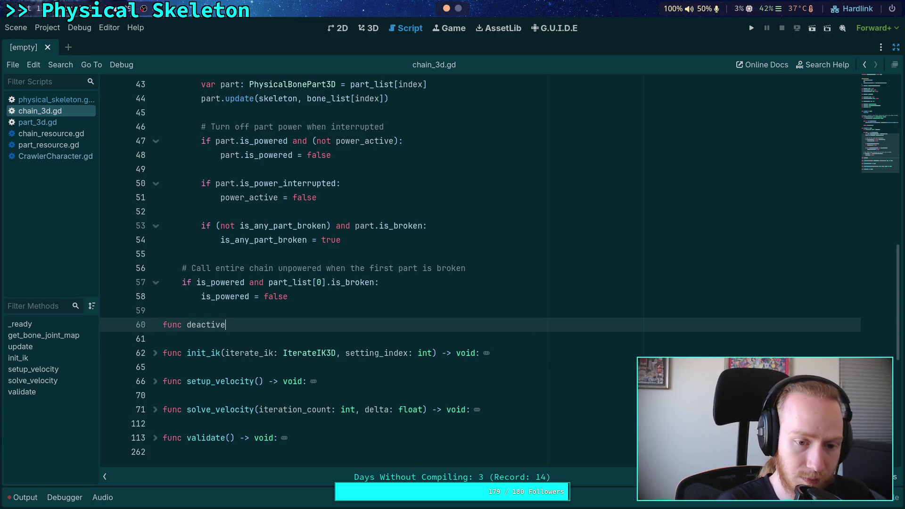
{"action": "key", "text": "BackSpace"}
{"action": "type", "text": "ate_"}
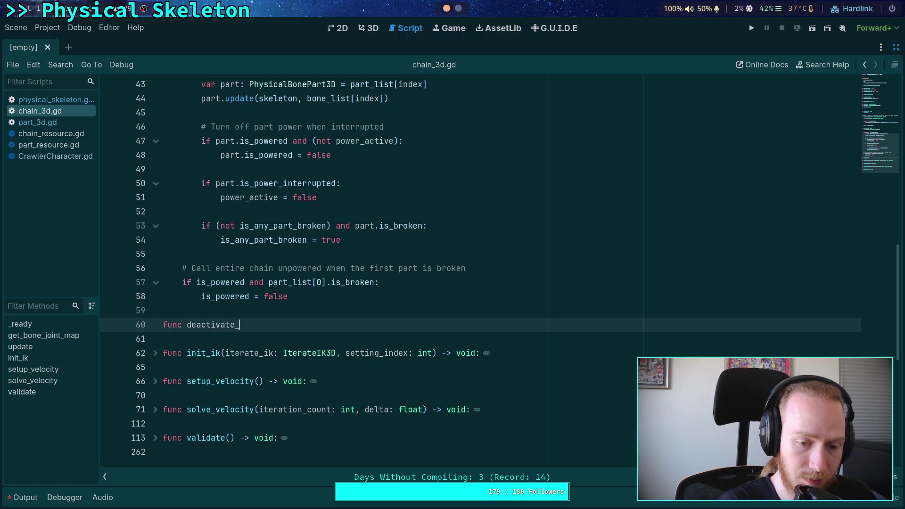
{"action": "type", "text": "void:"}
{"action": "key", "text": "Return"}
{"action": "type", "text": "pass"}
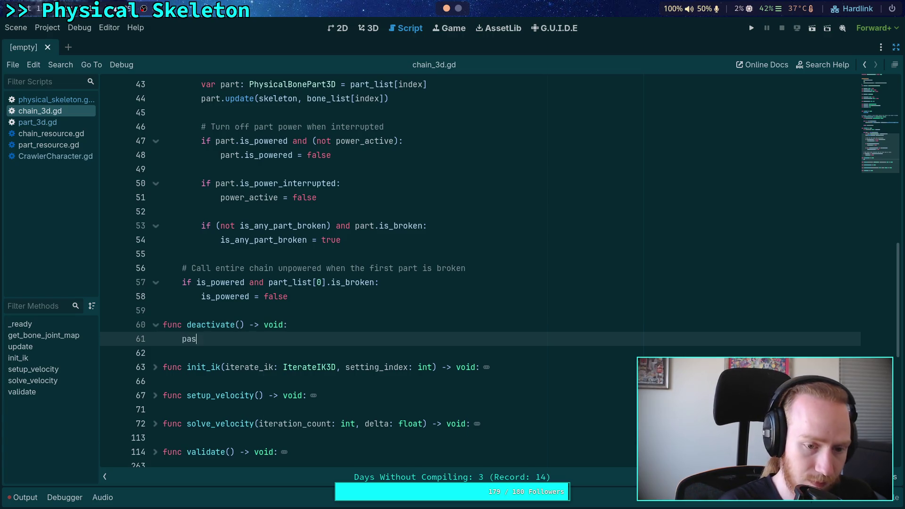
Add the comment '## Disables all rigid body parts of this chain' above deactivate()
{"action": "key", "text": "Up"}
{"action": "key", "text": "Up"}
{"action": "key", "text": "Return"}
{"action": "type", "text": "Disables all "}
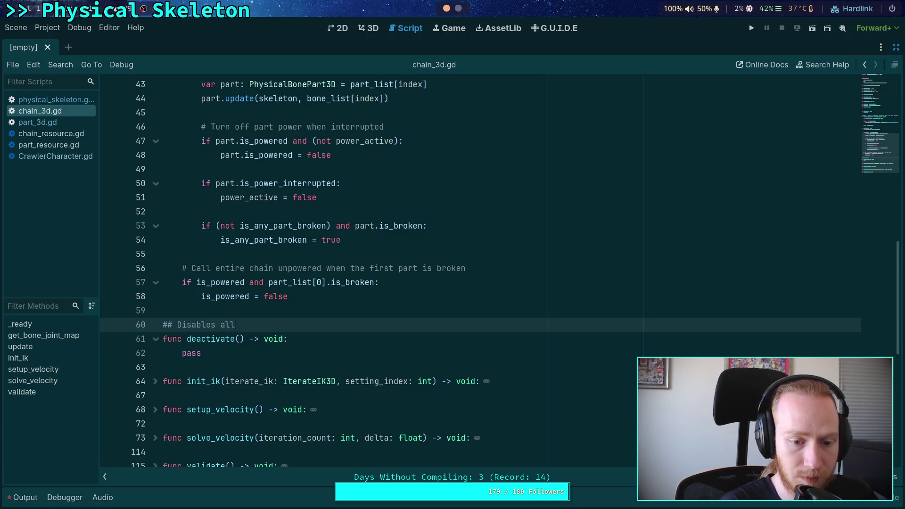
{"action": "type", "text": "parts of this j"}
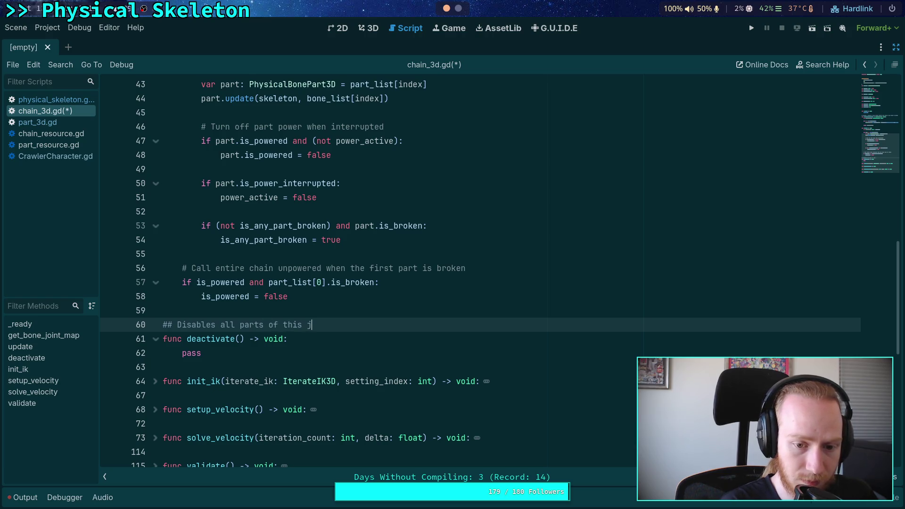
{"action": "key", "text": "BackSpace"}
{"action": "type", "text": "chain"}
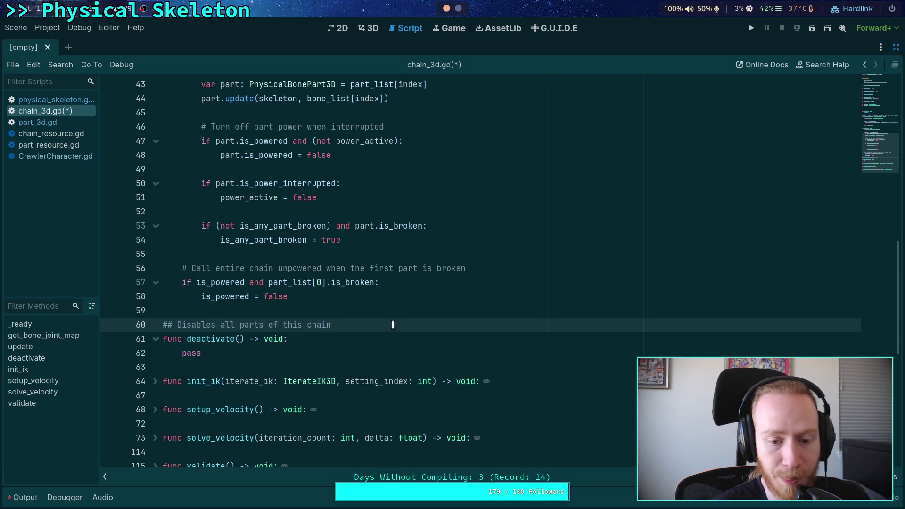
{"action": "left_click", "coordinate": [240, 324]}
{"action": "type", "text": "rigid body"}
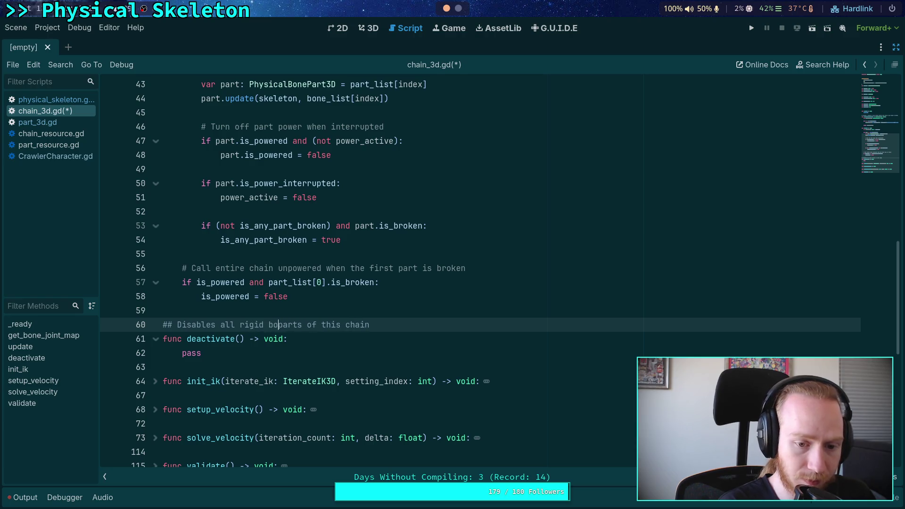
Replace pass with a part_list loop setting each part's process_mode to PROCESS_MODE_DISABLED
{"action": "key", "text": "Down"}
{"action": "key", "text": "Return"}
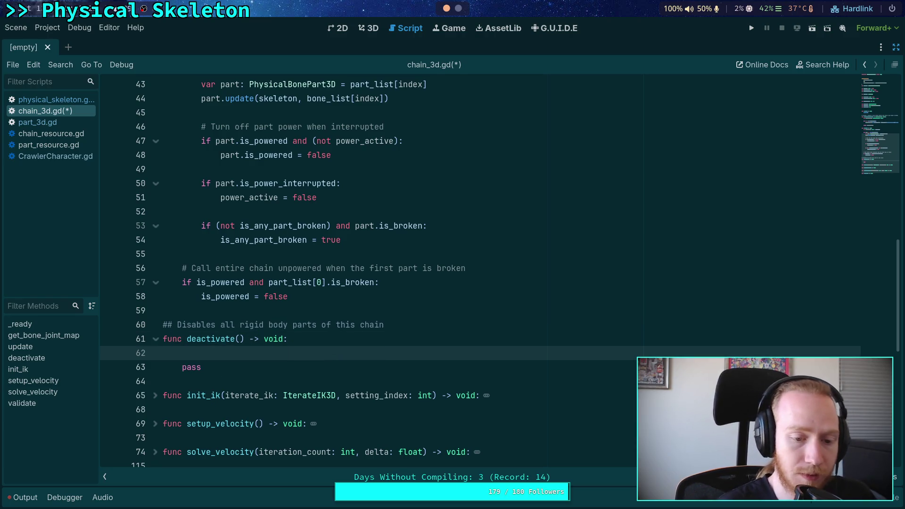
{"action": "key", "text": "Down"}
{"action": "key", "text": "BackSpace"}
{"action": "key", "text": "BackSpace"}
{"action": "key", "text": "BackSpace"}
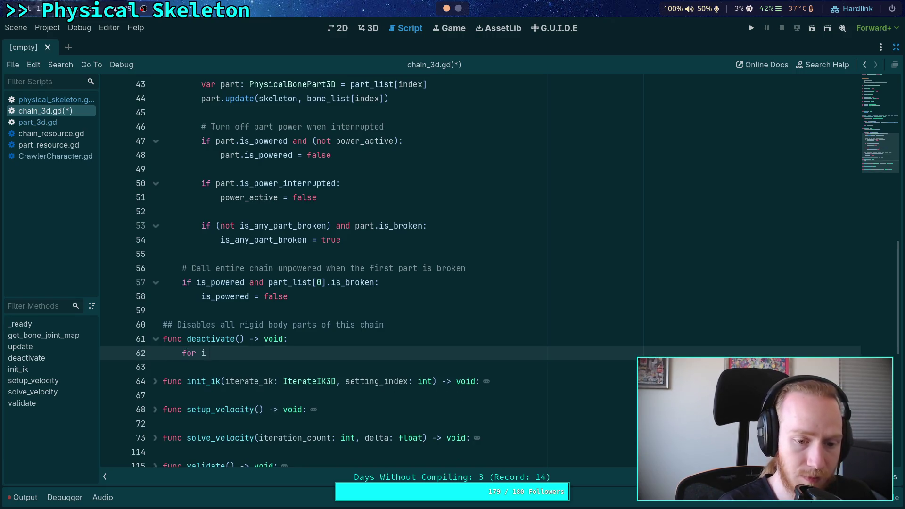
{"action": "type", "text": "part in "}
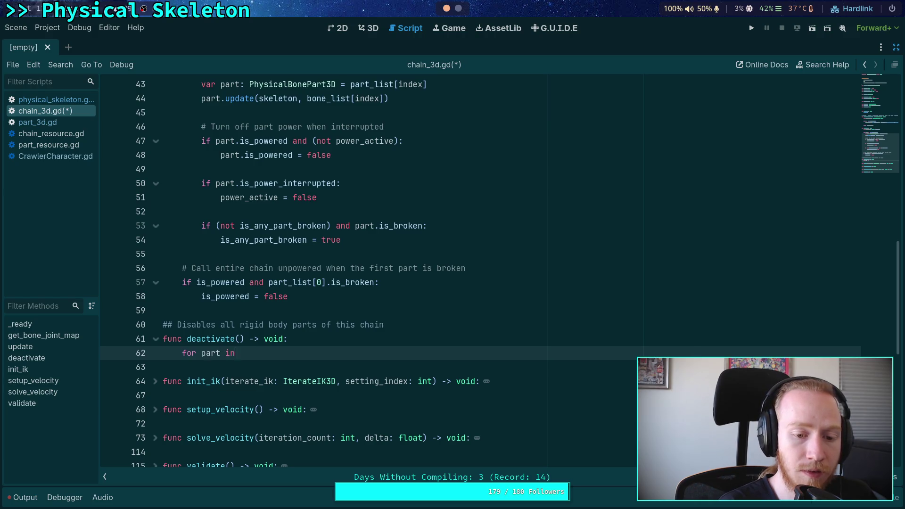
{"action": "type", "text": "part_list:"}
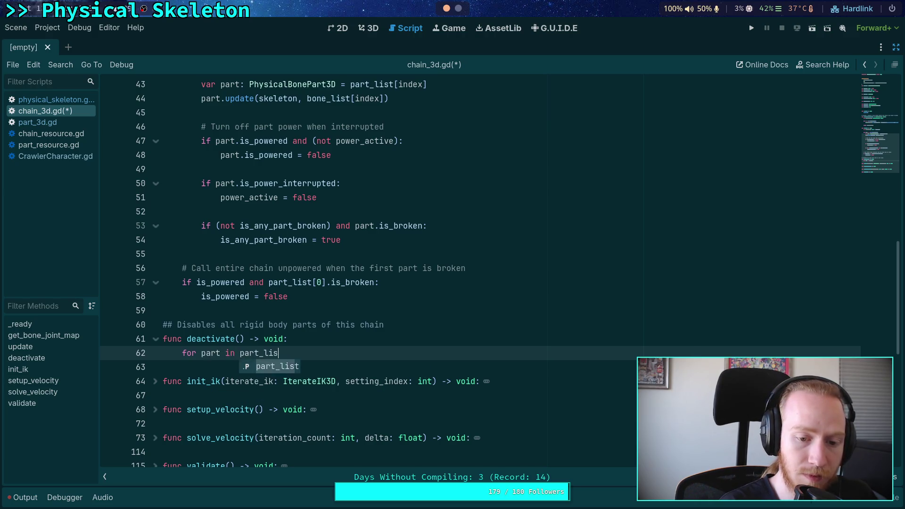
{"action": "key", "text": "Return"}
{"action": "type", "text": "part."}
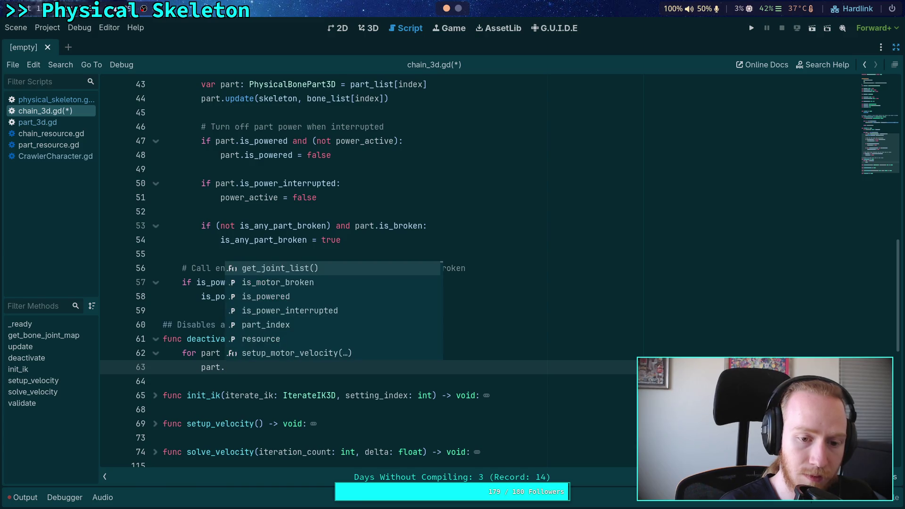
{"action": "type", "text": "proc"}
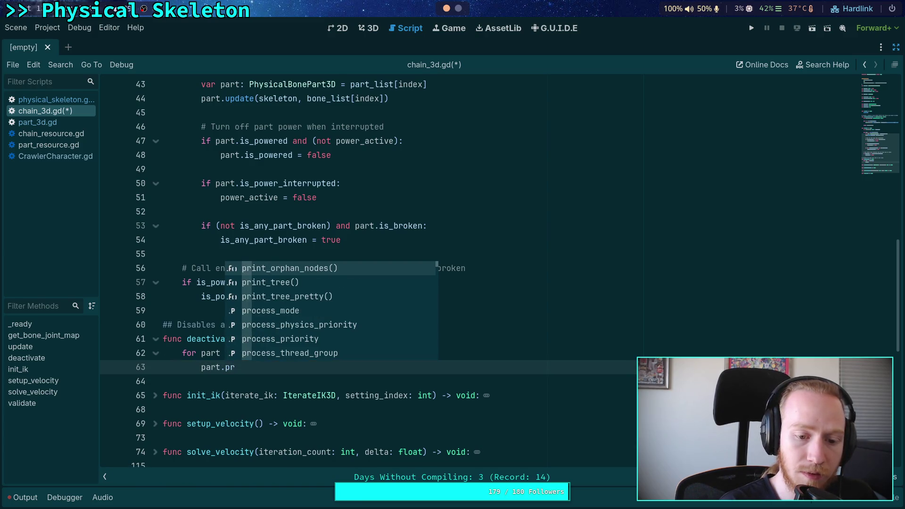
{"action": "key", "text": "Return"}
{"action": "type", "text": "= D"}
{"action": "key", "text": "Return"}
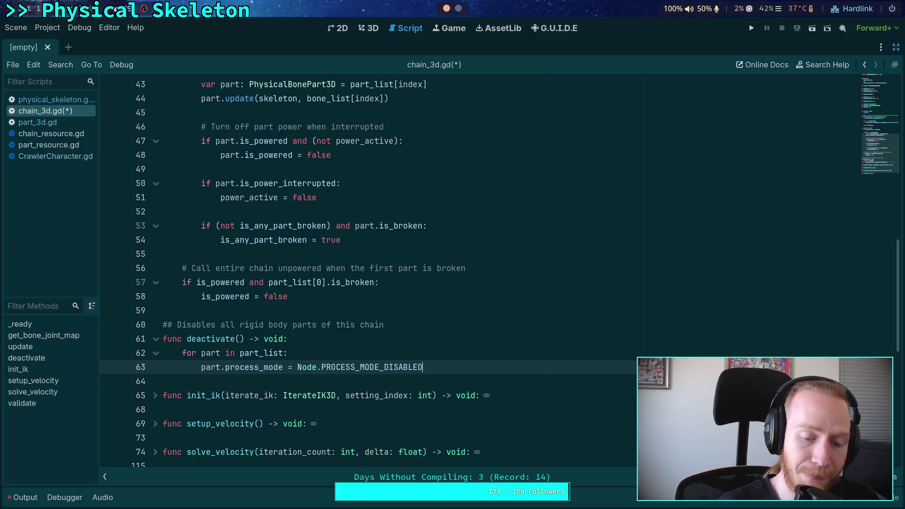
Swap the process_mode line for part.deactivate() and make room above for another function
{"action": "key", "text": "Up"}
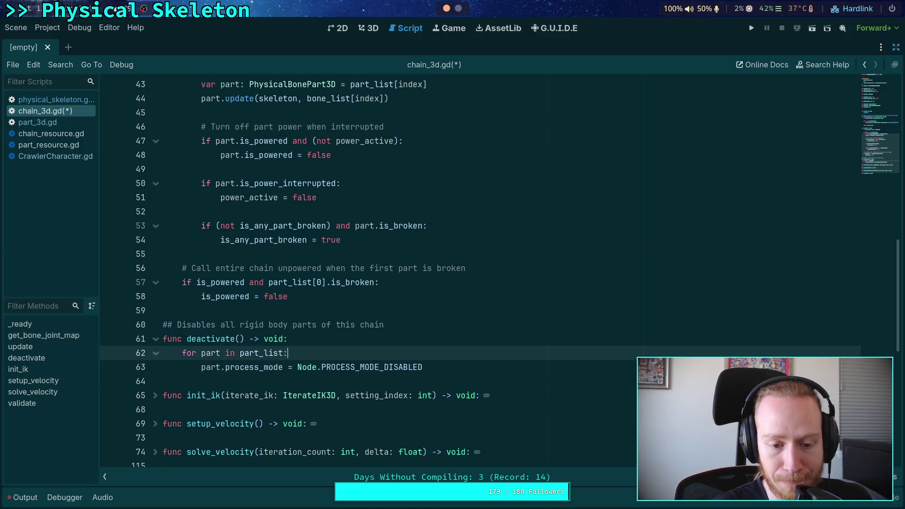
{"action": "key", "text": "Return"}
{"action": "type", "text": "part."}
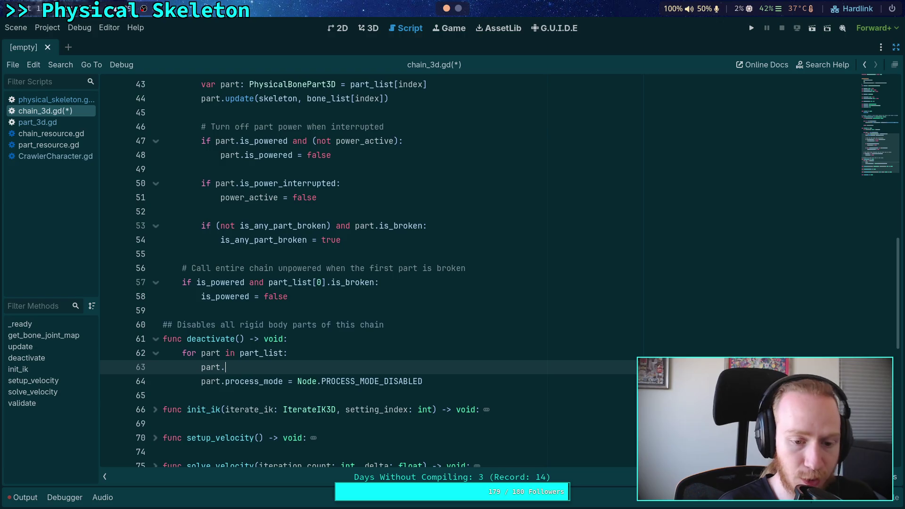
{"action": "type", "text": "disable"}
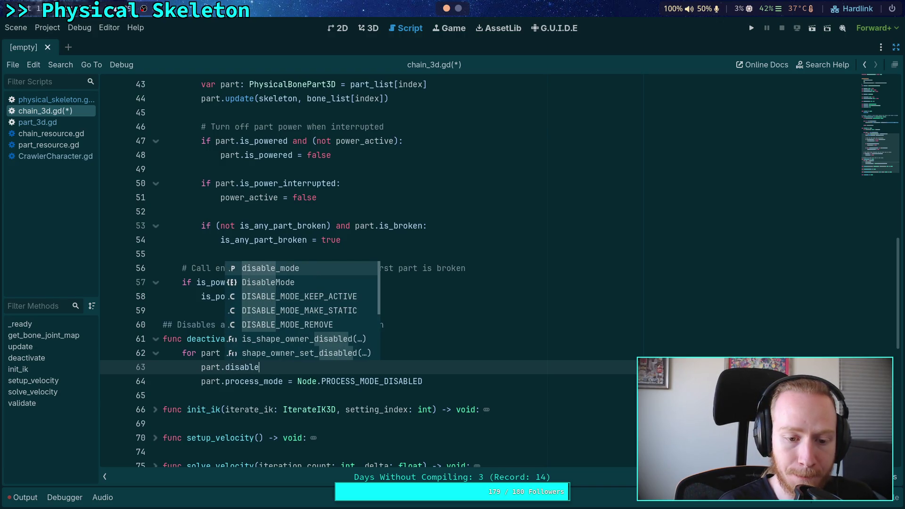
{"action": "key", "text": "BackSpace"}
{"action": "key", "text": "BackSpace"}
{"action": "key", "text": "BackSpace"}
{"action": "key", "text": "BackSpace"}
{"action": "key", "text": "BackSpace"}
{"action": "key", "text": "BackSpace"}
{"action": "type", "text": "eactivate()"}
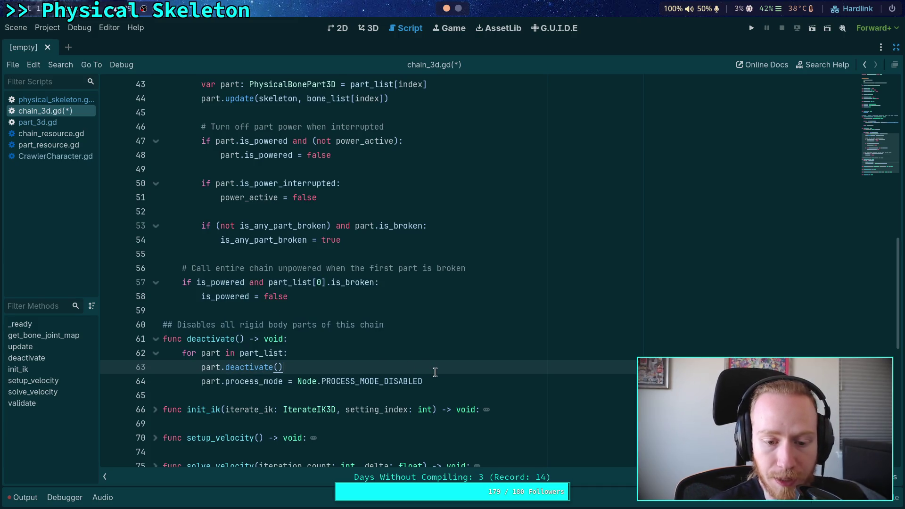
{"action": "triple_click", "coordinate": [437, 379]}
{"action": "key", "text": "BackSpace"}
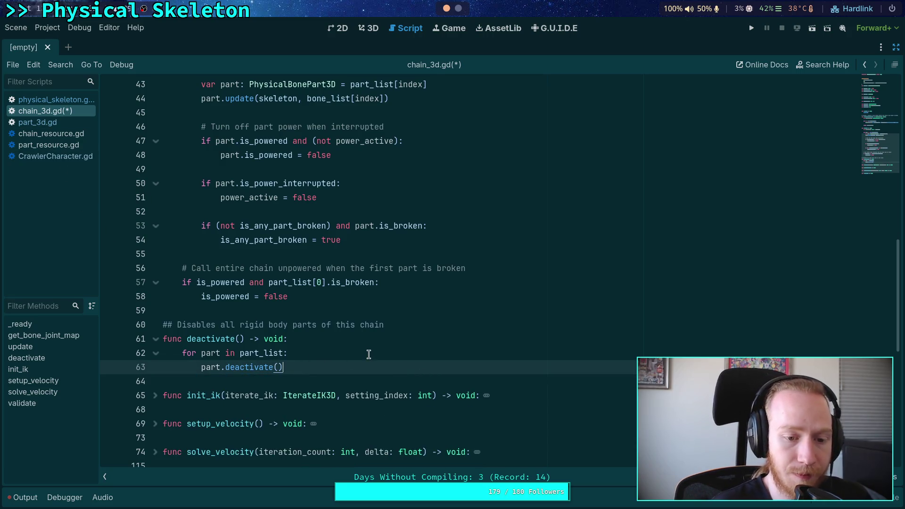
{"action": "key", "text": "Return"}
{"action": "key", "text": "BackSpace"}
{"action": "key", "text": "BackSpace"}
{"action": "key", "text": "Up"}
{"action": "key", "text": "Up"}
{"action": "key", "text": "Up"}
Write func activate() -> void calling part.activate() for each part in part_list, and save
{"action": "key", "text": "Return"}
{"action": "key", "text": "Return"}
{"action": "key", "text": "Up"}
{"action": "type", "text": "fu"}
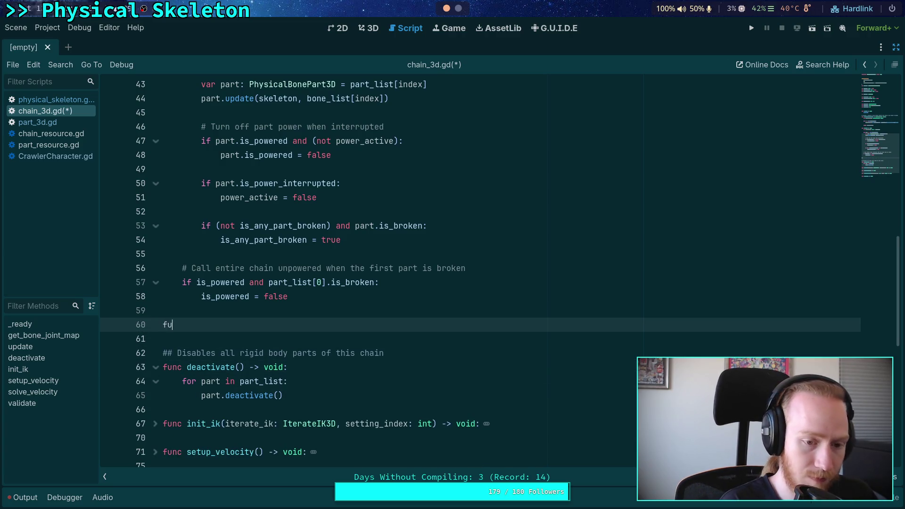
{"action": "type", "text": "nc activate() -> void:"}
{"action": "key", "text": "Return"}
{"action": "type", "text": "for"}
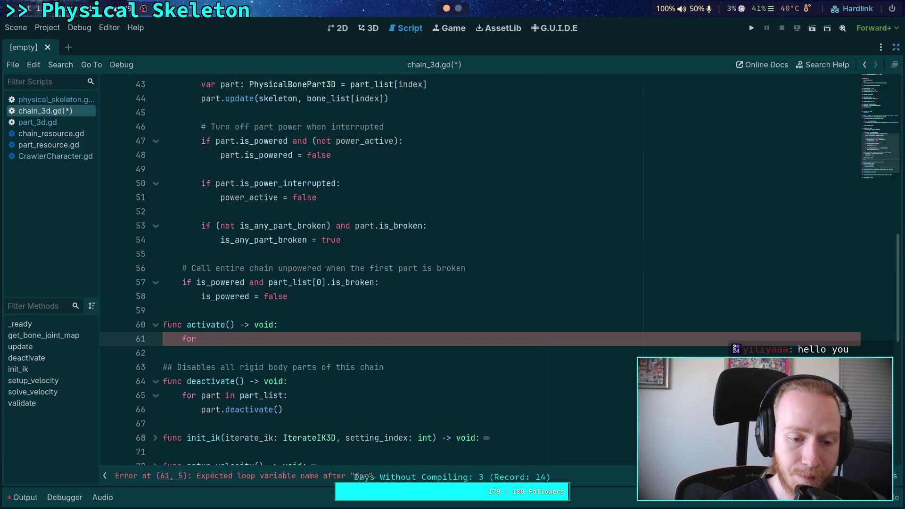
{"action": "type", "text": "part in part_list:"}
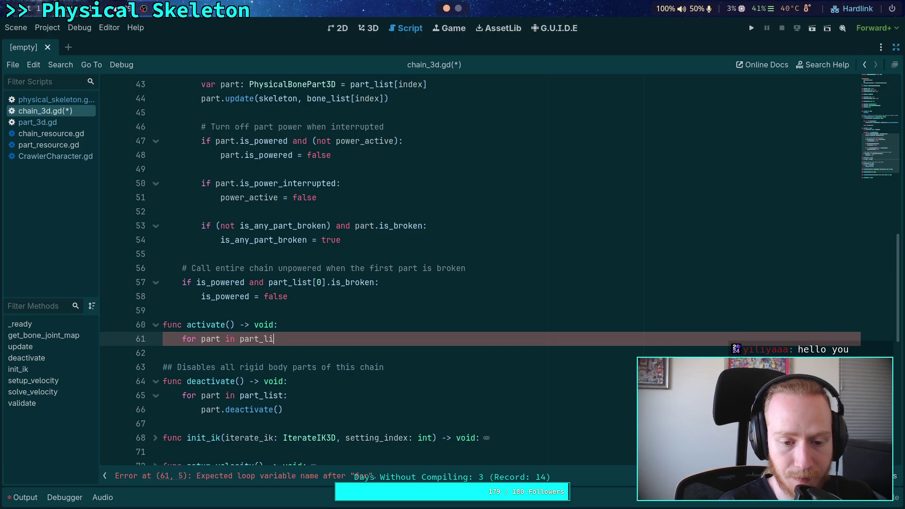
{"action": "key", "text": "Return"}
{"action": "type", "text": "part.activate"}
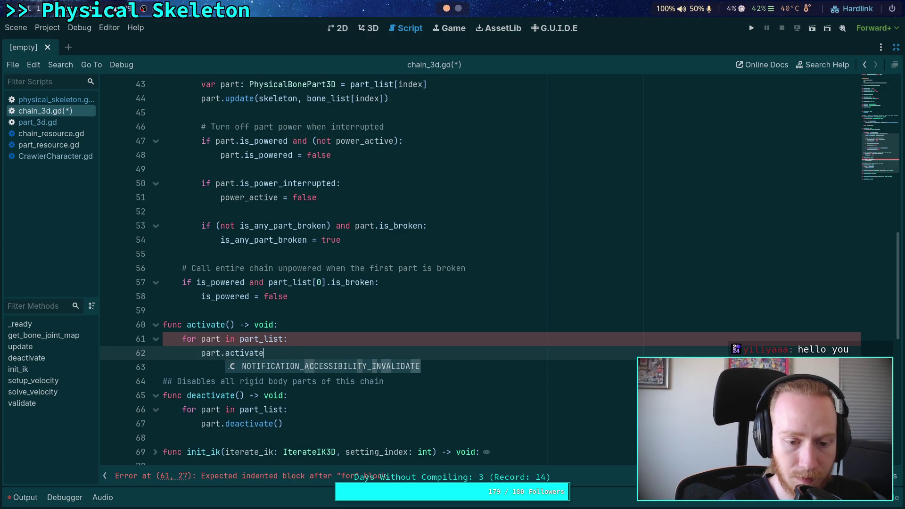
{"action": "key", "text": "Return"}
{"action": "key", "text": "ctrl+s"}
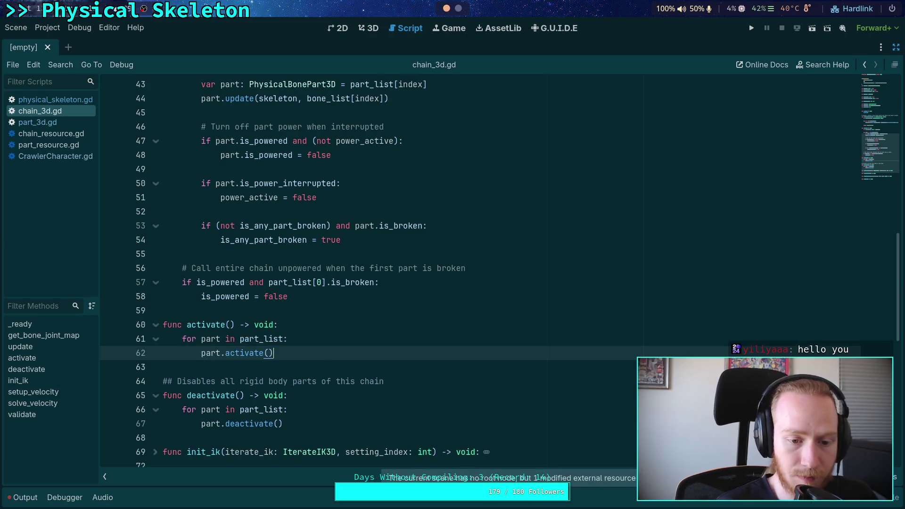
Add the comment '## Activates all rigid body parts of this chain' above activate()
{"action": "left_click", "coordinate": [274, 311]}
{"action": "key", "text": "Return"}
{"action": "type", "text": "## "}
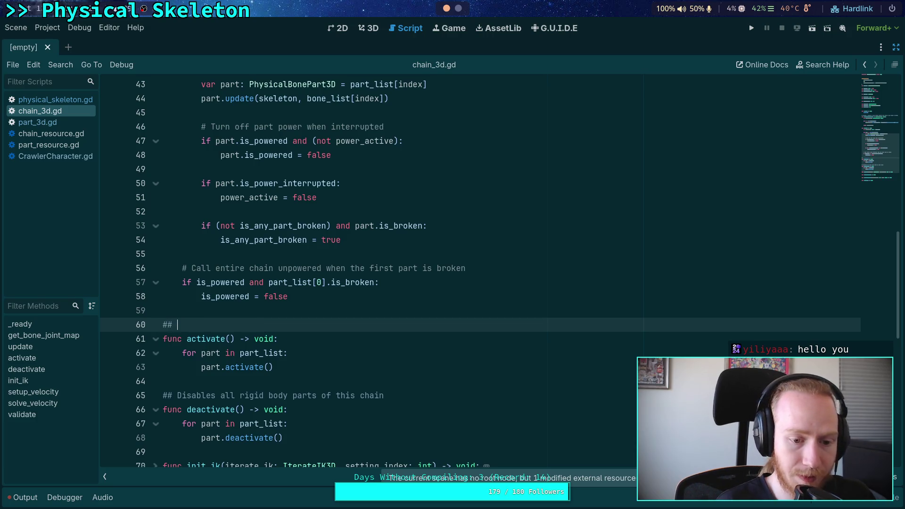
{"action": "type", "text": "Activate"}
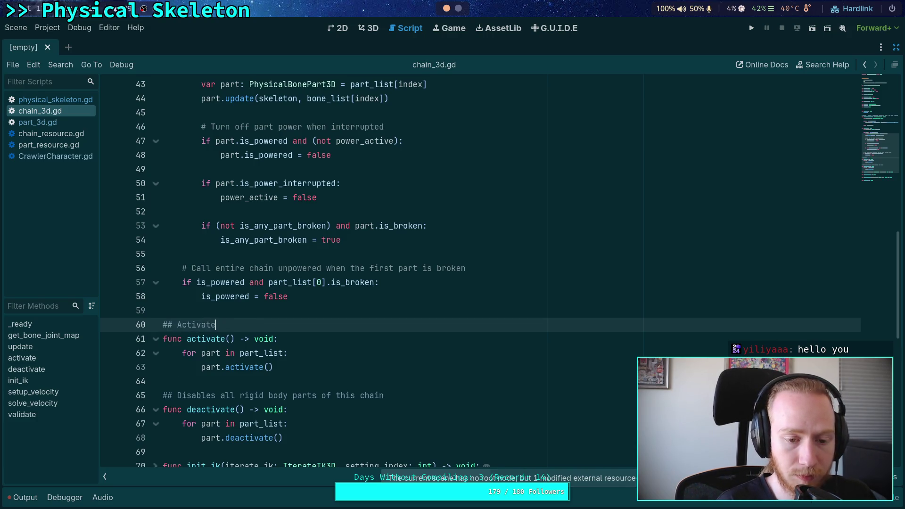
{"action": "type", "text": "s all rigid body parts of this chain"}
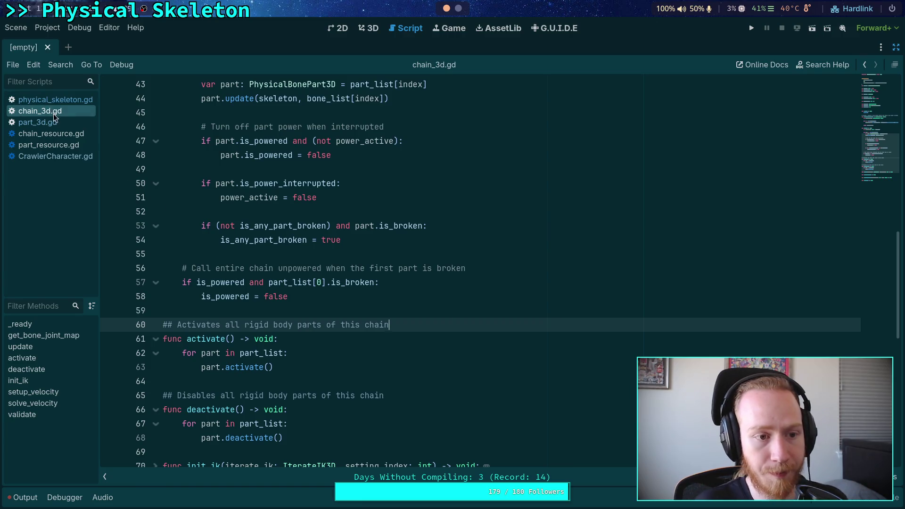
{"action": "left_click", "coordinate": [38, 122]}
Add an empty 'func activate() -> void:' declaration below _ready() in part_3d.gd
{"action": "left_click", "coordinate": [291, 274]}
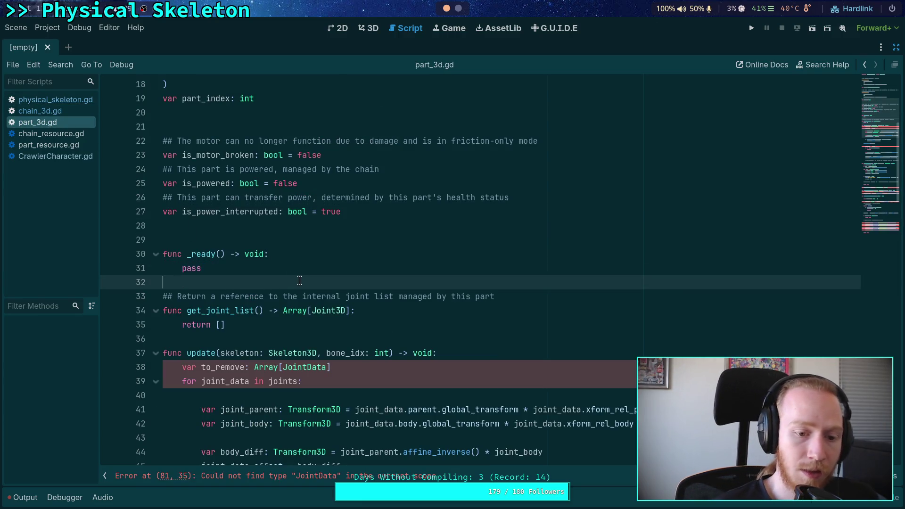
{"action": "key", "text": "Return"}
{"action": "key", "text": "Return"}
{"action": "type", "text": "func"}
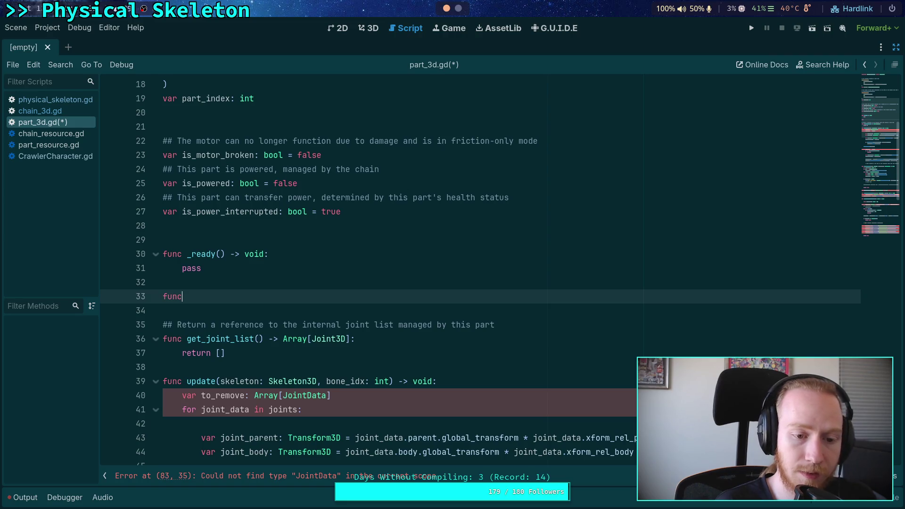
{"action": "type", "text": " activate() -> "}
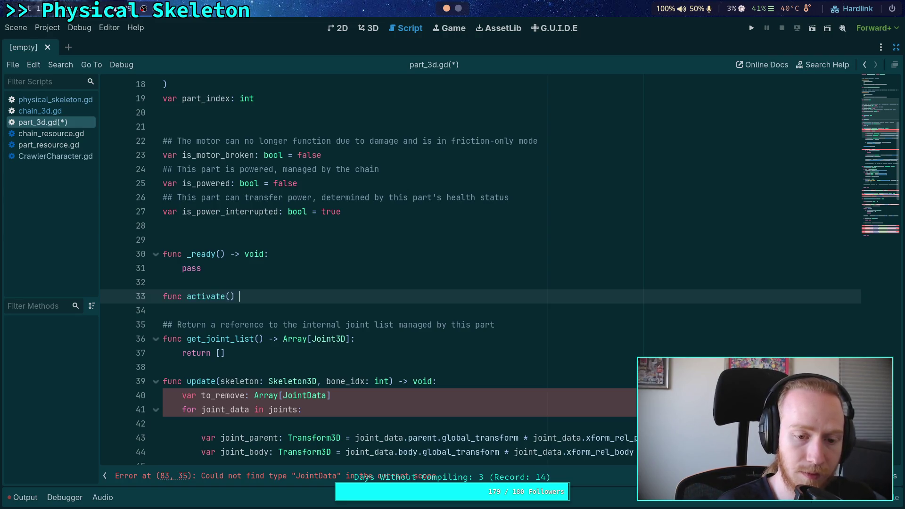
{"action": "type", "text": "void:"}
{"action": "key", "text": "Return"}
{"action": "key", "text": "Return"}
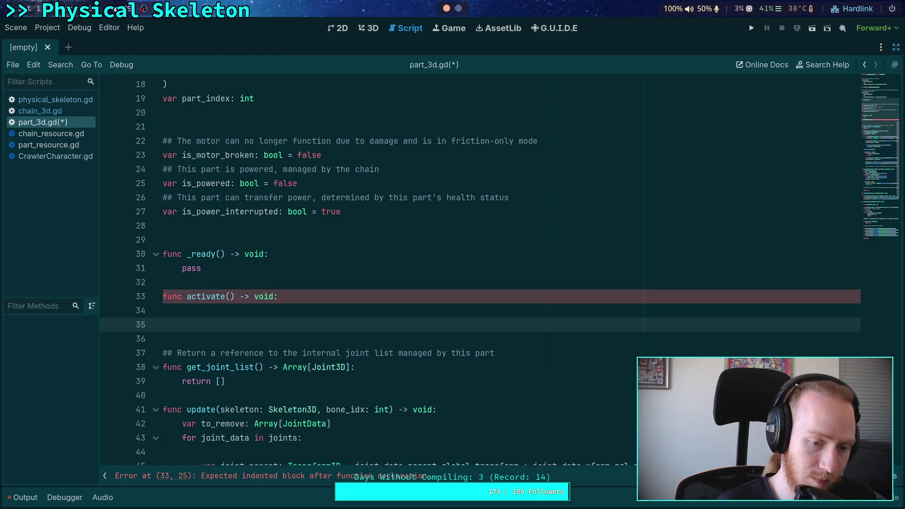
Add an empty 'func deactivate() -> void:' declaration beneath it, then return to chain_3d.gd
{"action": "type", "text": "func dea"}
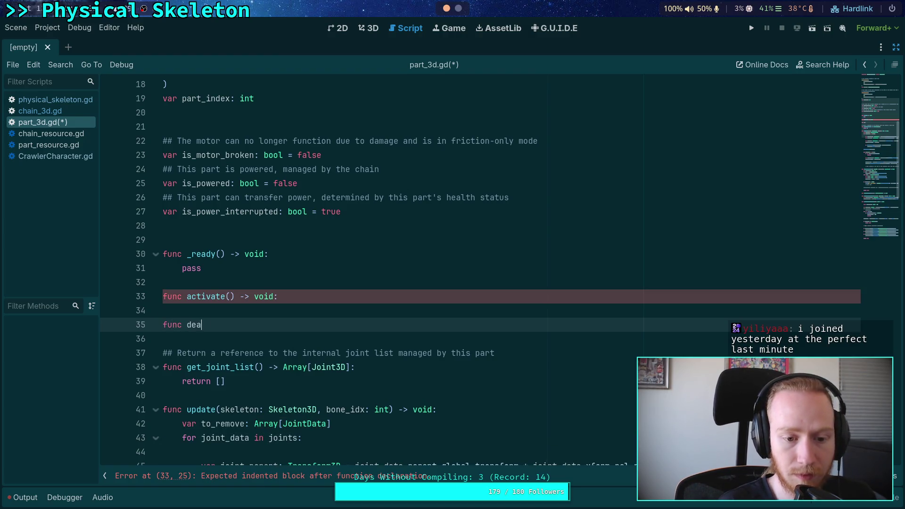
{"action": "type", "text": "ctivate"}
{"action": "type", "text": "() -> void"}
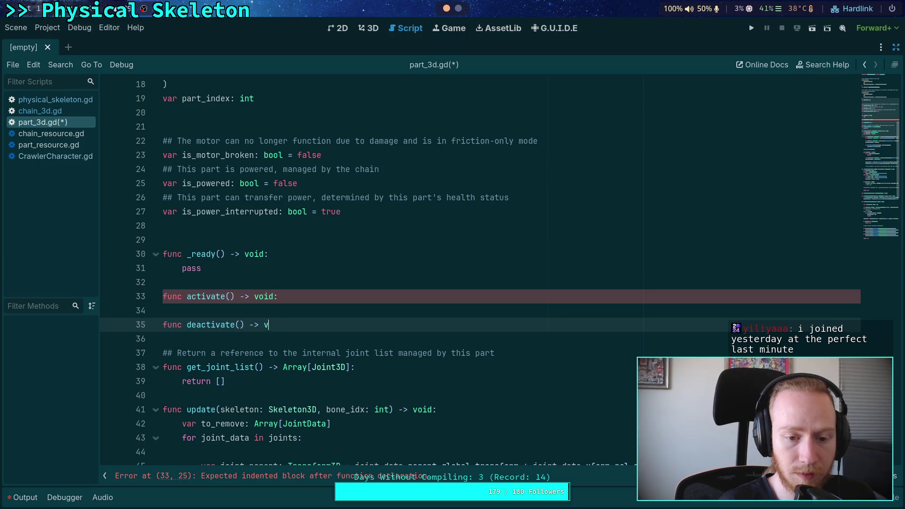
{"action": "key", "text": "Return"}
{"action": "key", "text": "BackSpace"}
{"action": "type", "text": ":"}
{"action": "key", "text": "Return"}
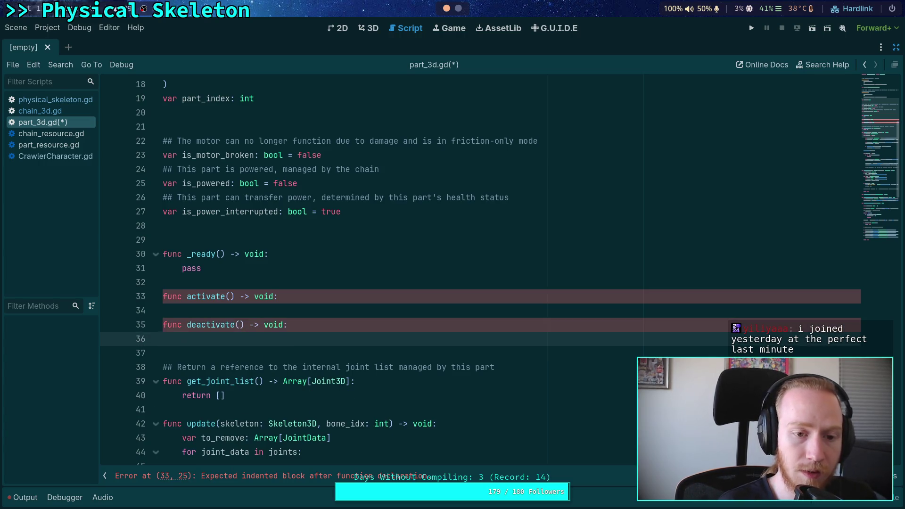
{"action": "scroll", "coordinate": [379, 290], "scroll_direction": "up", "scroll_amount": 6}
{"action": "scroll", "coordinate": [323, 291], "scroll_direction": "down", "scroll_amount": 5}
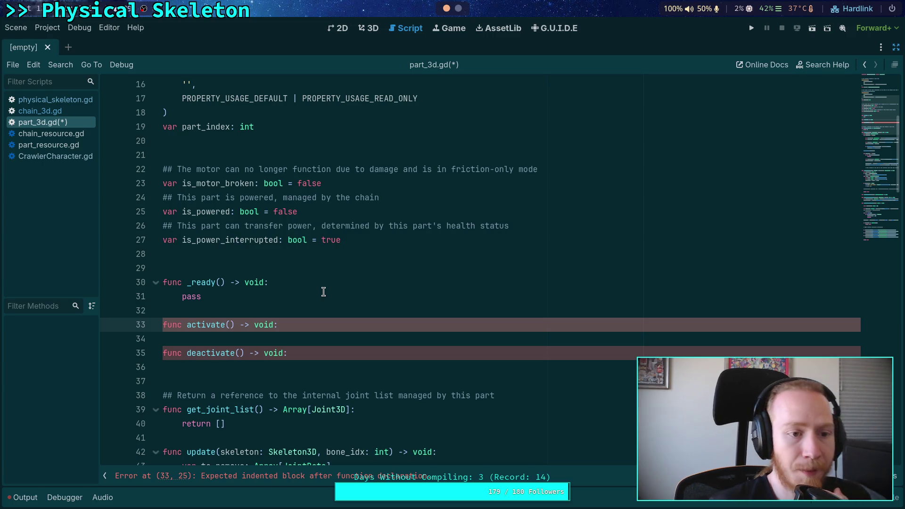
{"action": "left_click", "coordinate": [40, 111]}
Scroll through chain_3d.gd's bone_list, part_list and part_count declarations and _ready()
{"action": "scroll", "coordinate": [275, 280], "scroll_direction": "up", "scroll_amount": 7}
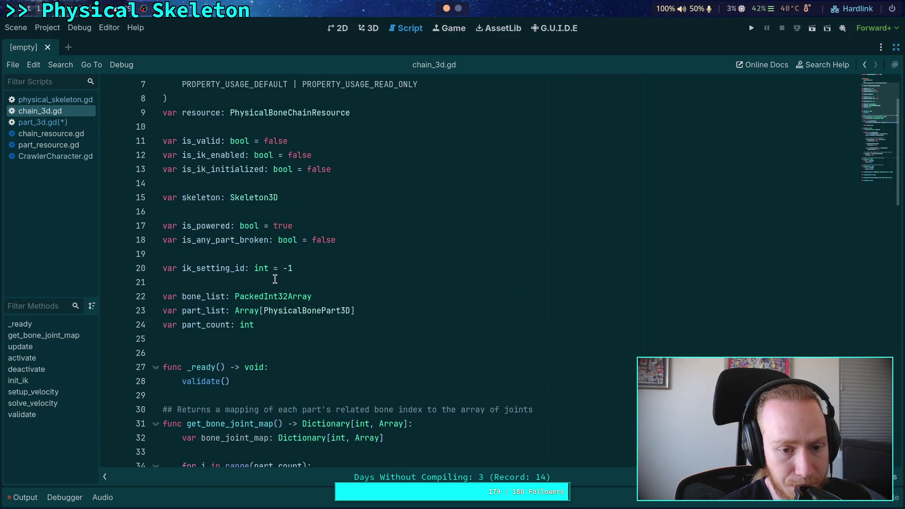
{"action": "scroll", "coordinate": [275, 279], "scroll_direction": "up", "scroll_amount": 2}
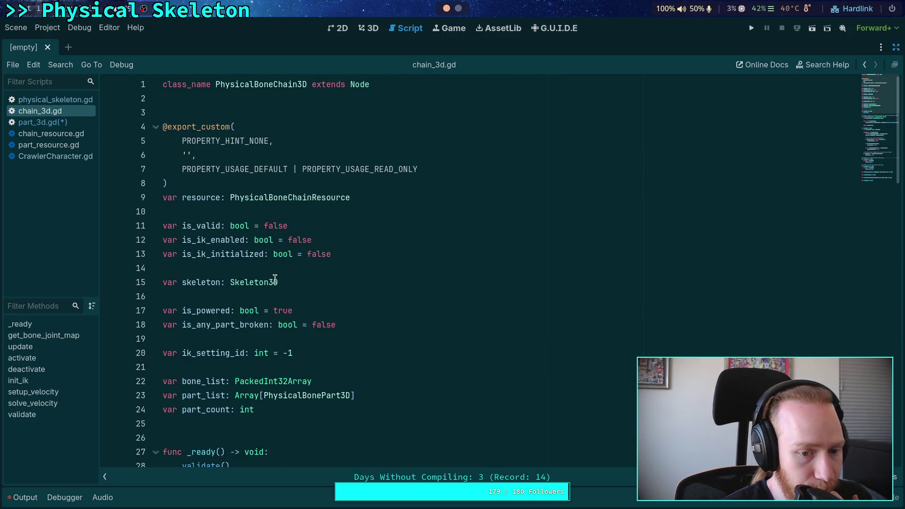
{"action": "scroll", "coordinate": [275, 279], "scroll_direction": "down", "scroll_amount": 1}
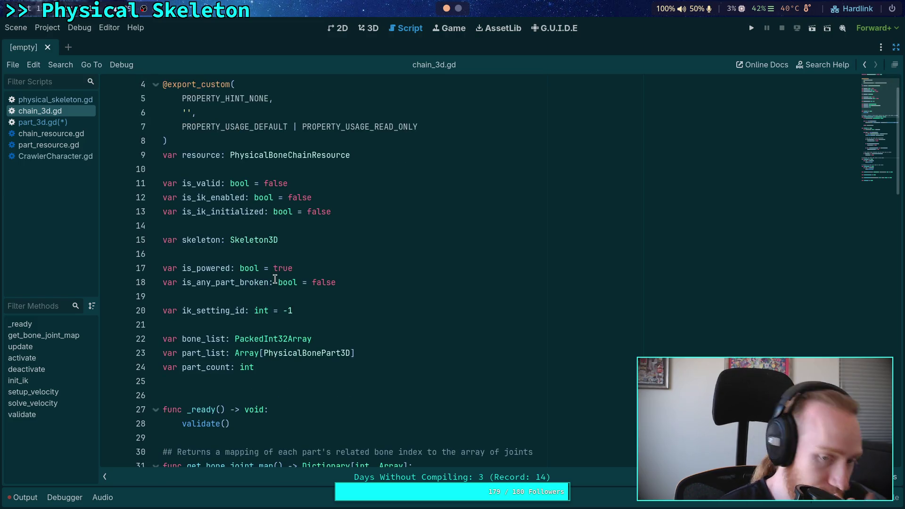
{"action": "scroll", "coordinate": [275, 279], "scroll_direction": "down", "scroll_amount": 4}
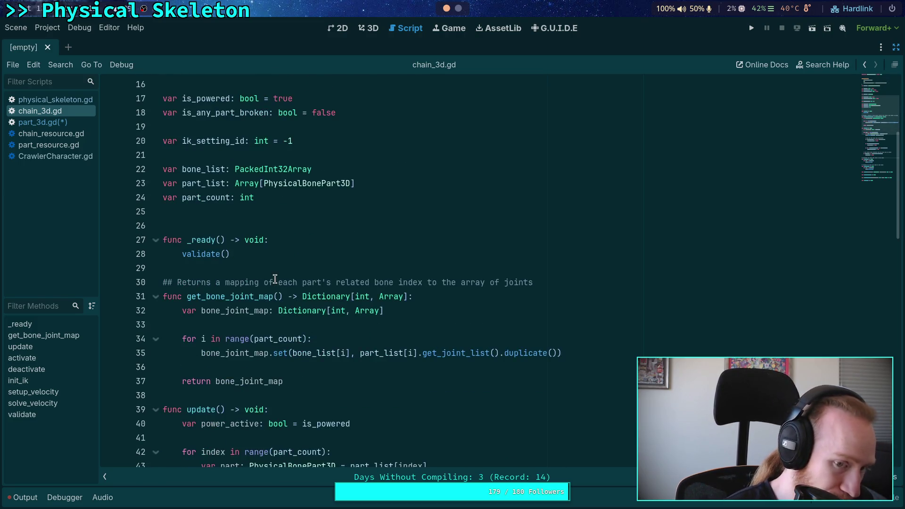
{"action": "scroll", "coordinate": [275, 279], "scroll_direction": "down", "scroll_amount": 3}
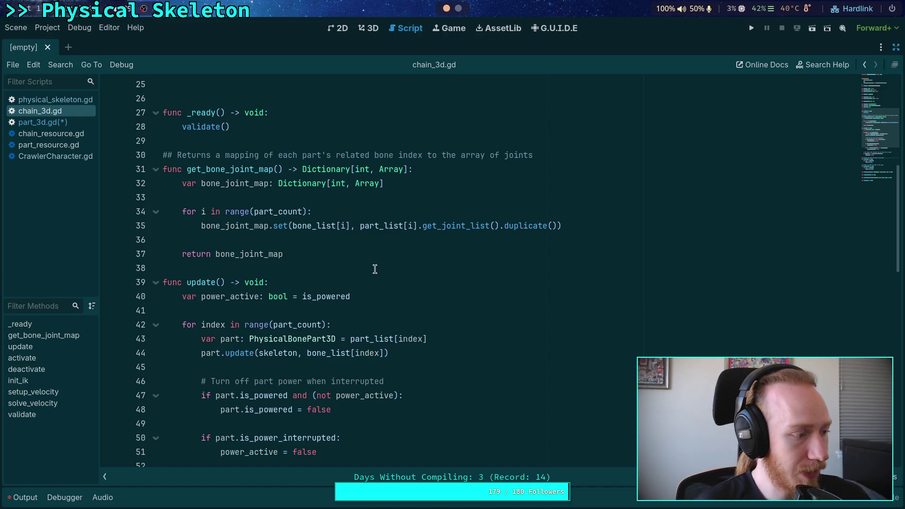
Place the caret on blank line 38, then on blank lines 25 and 26 of chain_3d.gd
{"action": "left_click", "coordinate": [292, 266]}
{"action": "scroll", "coordinate": [284, 271], "scroll_direction": "up", "scroll_amount": 3}
{"action": "left_click", "coordinate": [334, 212]}
{"action": "left_click", "coordinate": [321, 222]}
{"action": "left_click", "coordinate": [335, 211]}
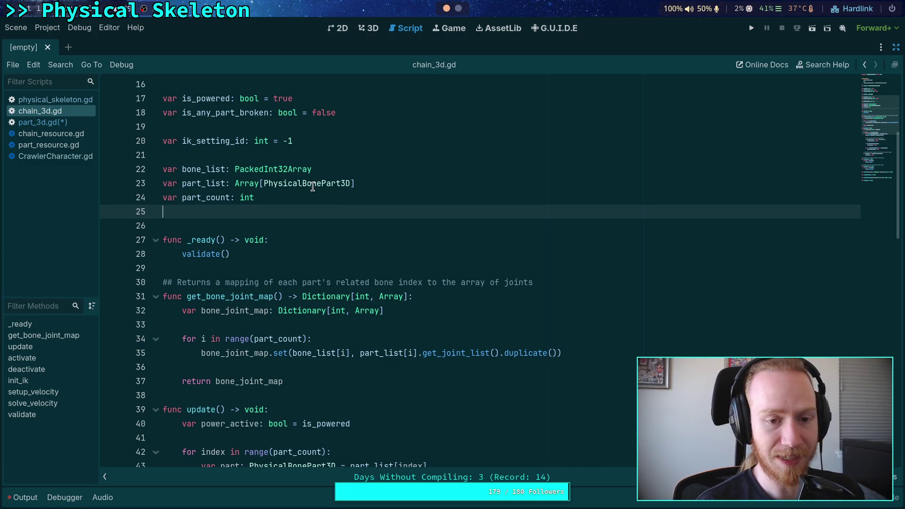
{"action": "left_click", "coordinate": [364, 225]}
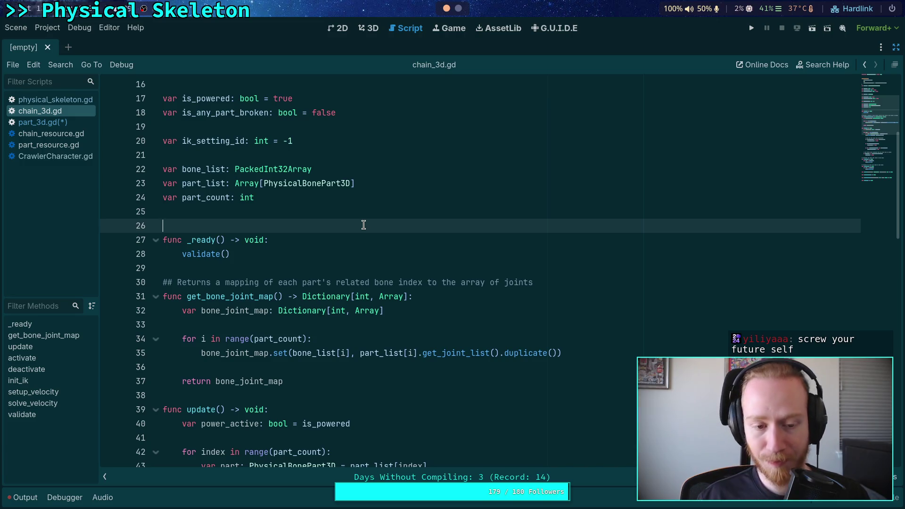
{"action": "left_click", "coordinate": [371, 212]}
{"action": "left_click", "coordinate": [361, 224]}
{"action": "left_click", "coordinate": [376, 212]}
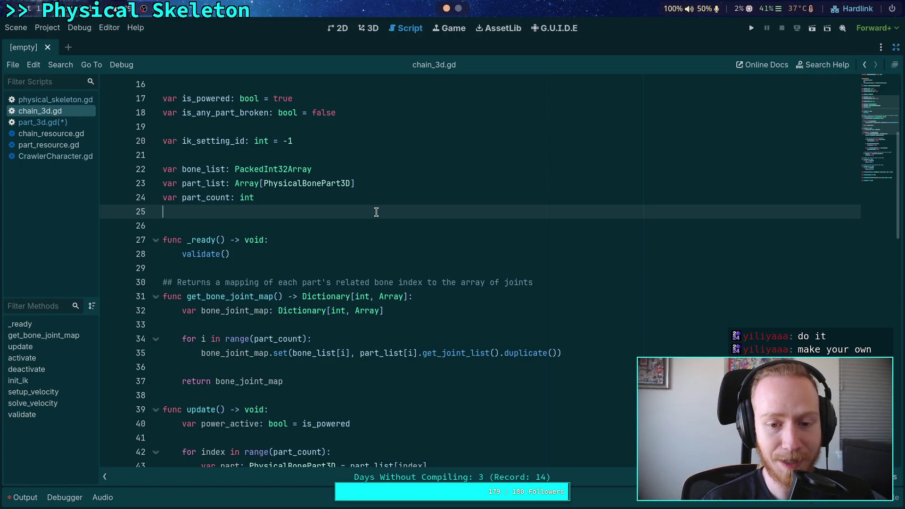
{"action": "left_click", "coordinate": [309, 270]}
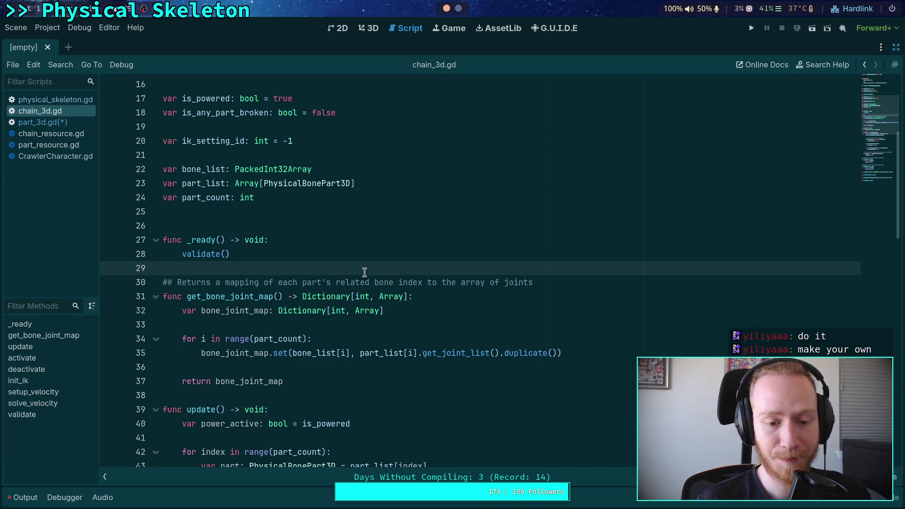
{"action": "scroll", "coordinate": [364, 272], "scroll_direction": "down", "scroll_amount": 1}
{"action": "left_click", "coordinate": [385, 329]}
{"action": "scroll", "coordinate": [386, 329], "scroll_direction": "down", "scroll_amount": 2}
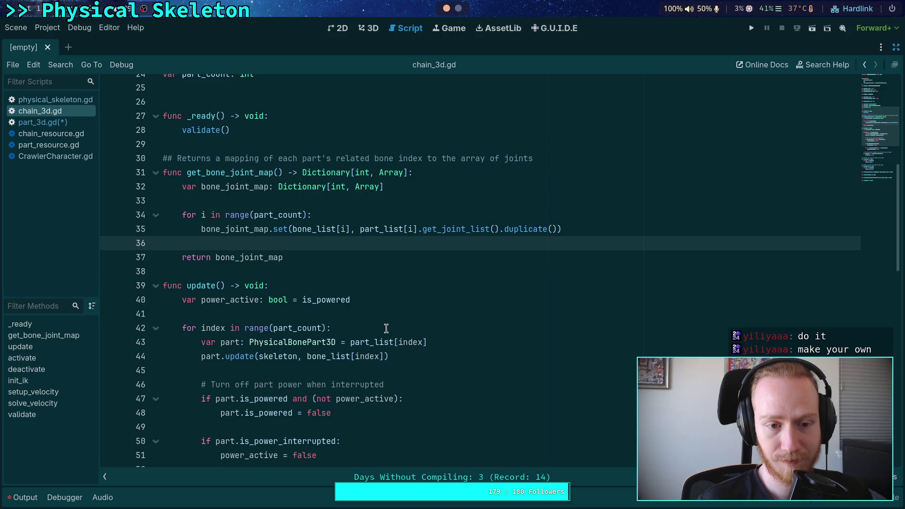
{"action": "left_click", "coordinate": [270, 268]}
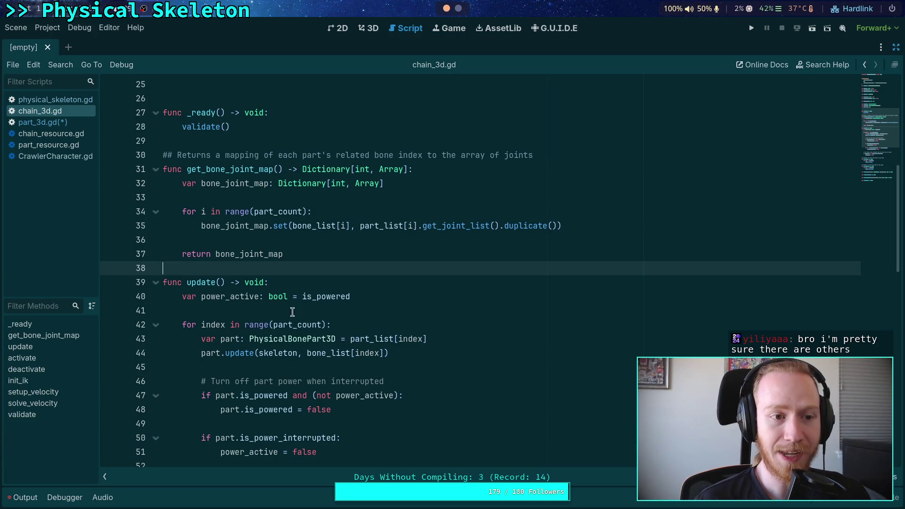
{"action": "left_click_drag", "start_coordinate": [163, 114], "coordinate": [404, 435]}
{"action": "left_click", "coordinate": [410, 436]}
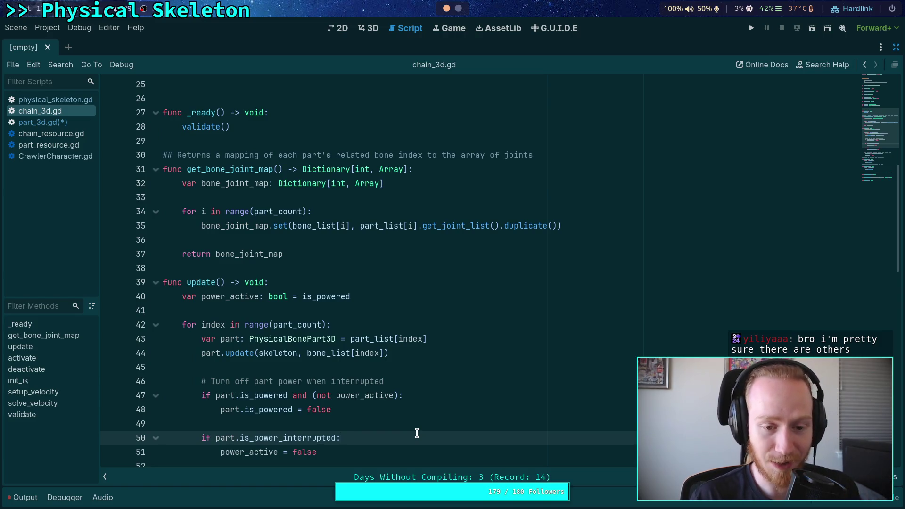
{"action": "left_click", "coordinate": [341, 419]}
{"action": "left_click", "coordinate": [299, 313]}
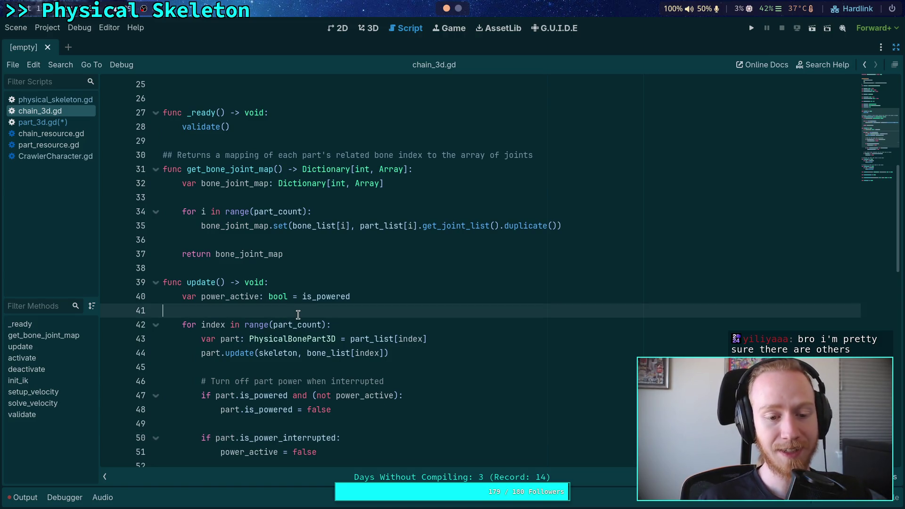
{"action": "left_click", "coordinate": [305, 270]}
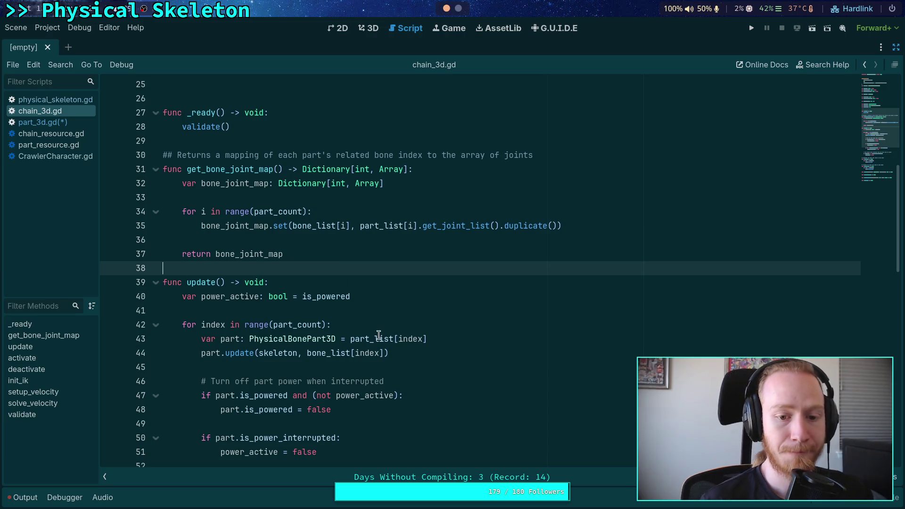
{"action": "scroll", "coordinate": [393, 442], "scroll_direction": "down", "scroll_amount": 3}
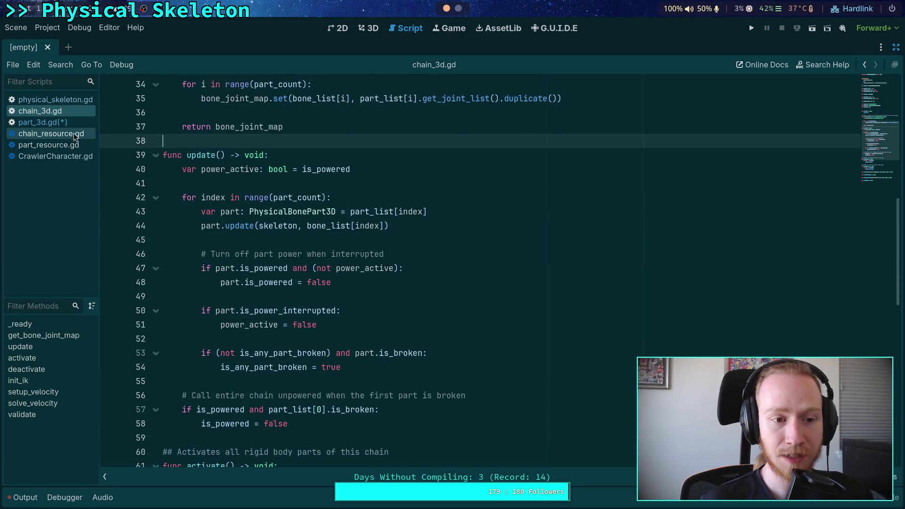
{"action": "left_click", "coordinate": [896, 47]}
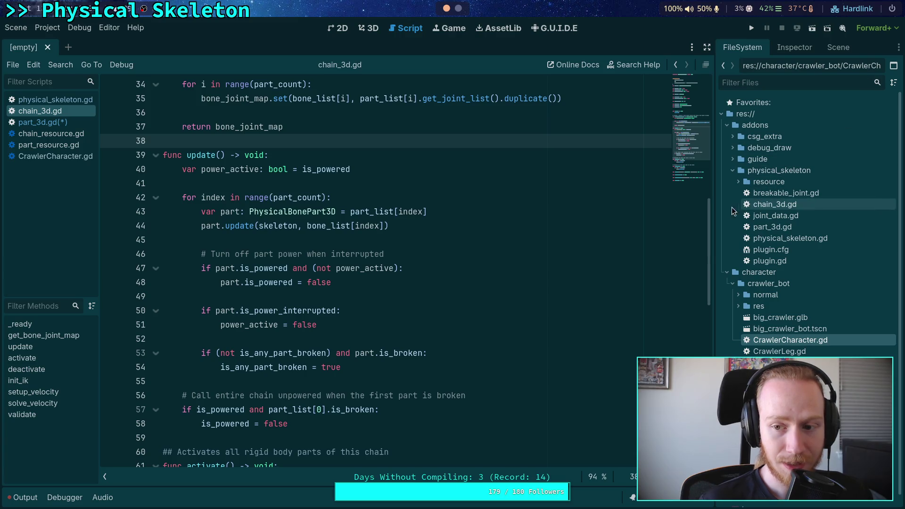
Widen the project file browser and move the caret to blank lines 49 and 38 of chain_3d.gd
{"action": "left_click_drag", "start_coordinate": [716, 212], "coordinate": [695, 213]}
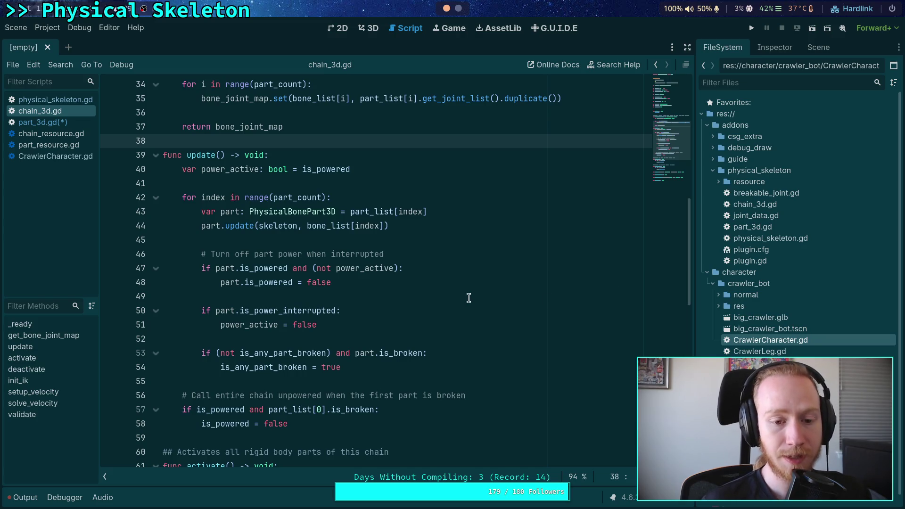
{"action": "left_click", "coordinate": [440, 301]}
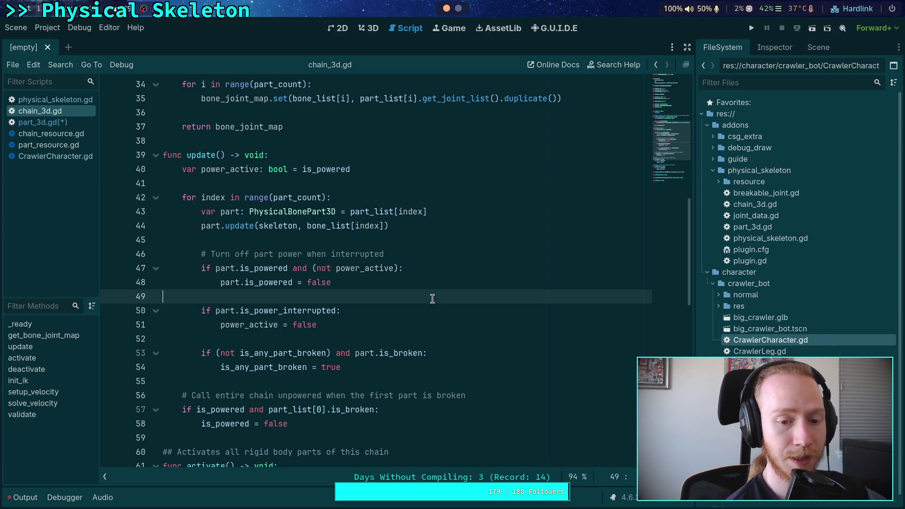
{"action": "scroll", "coordinate": [345, 240], "scroll_direction": "up", "scroll_amount": 3}
{"action": "left_click", "coordinate": [305, 262]}
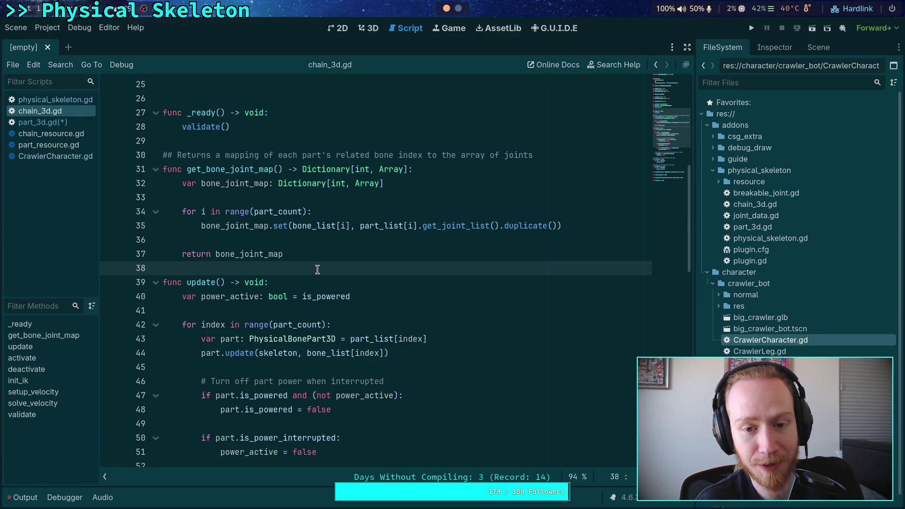
Put the caret on blank line 29 after _ready(), then switch to the G.U.I.D.E editor
{"action": "scroll", "coordinate": [318, 269], "scroll_direction": "up", "scroll_amount": 2}
{"action": "left_click", "coordinate": [271, 223]}
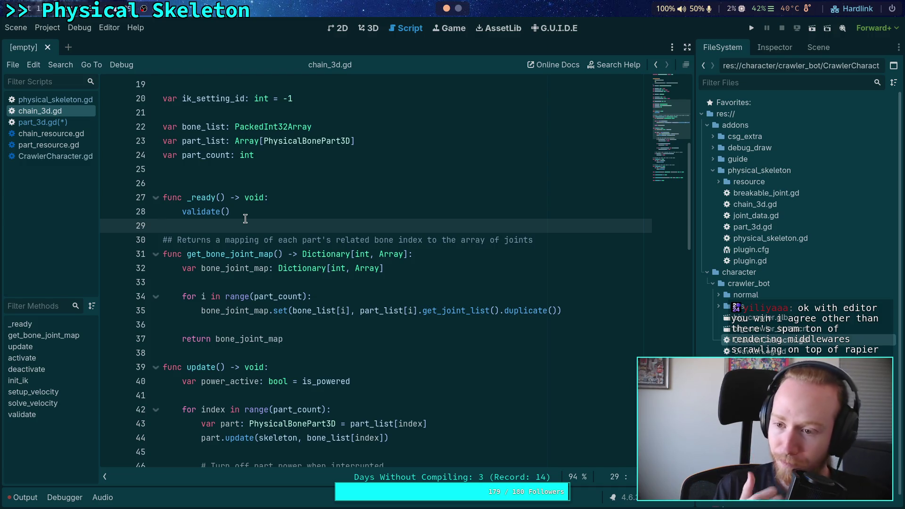
{"action": "left_click_drag", "start_coordinate": [695, 169], "coordinate": [691, 169]}
{"action": "left_click", "coordinate": [556, 28]}
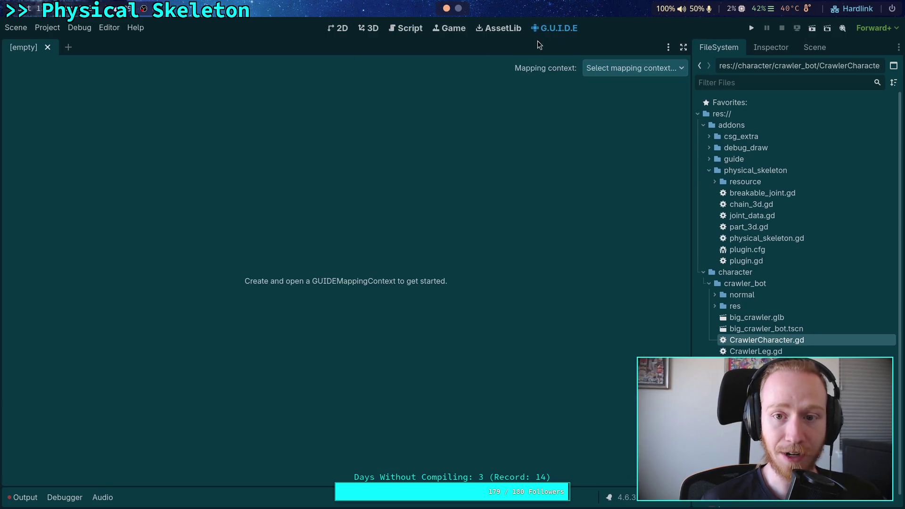
Select fp_context.tres as the mapping context, then create a 2D scene and close it unsaved
{"action": "left_click", "coordinate": [634, 69]}
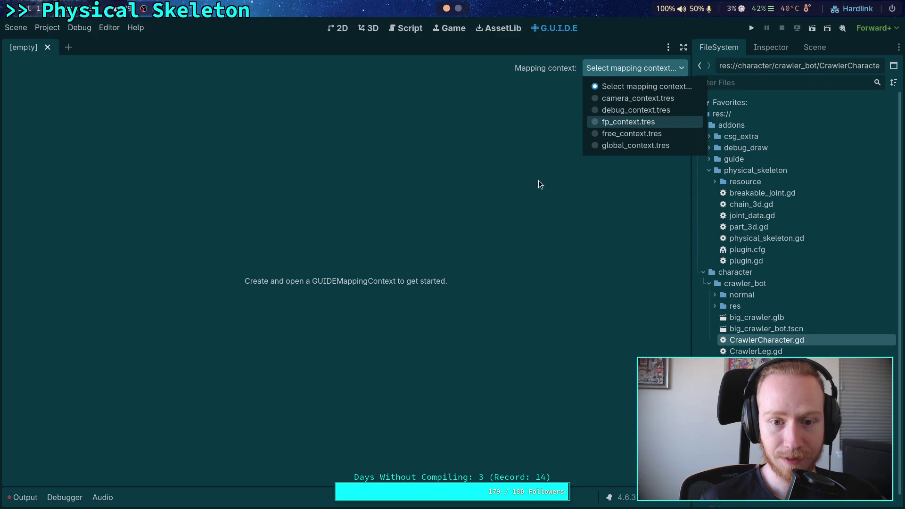
{"action": "key", "text": "Return"}
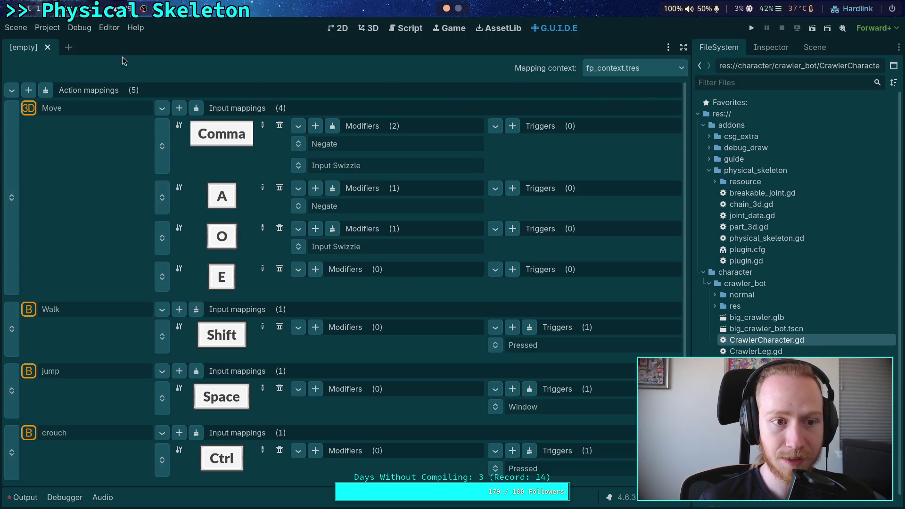
{"action": "left_click", "coordinate": [816, 50]}
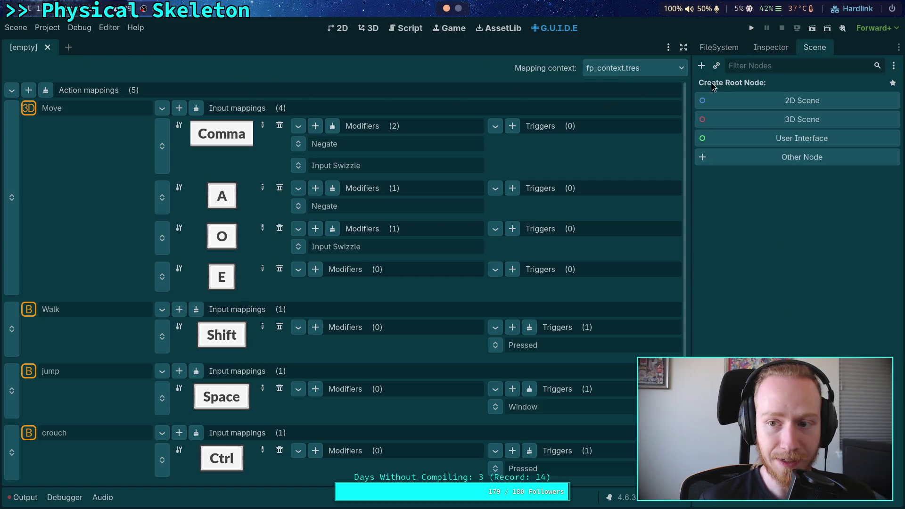
{"action": "left_click", "coordinate": [768, 101]}
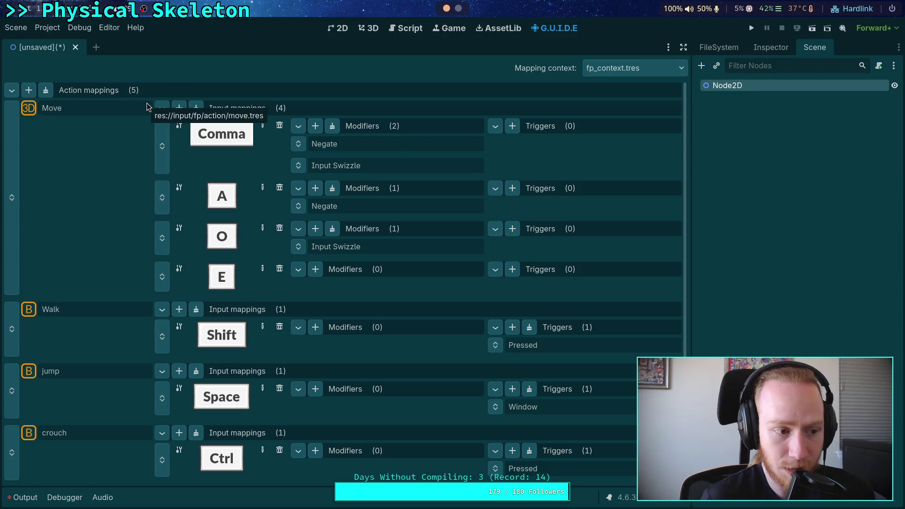
{"action": "left_click", "coordinate": [76, 47]}
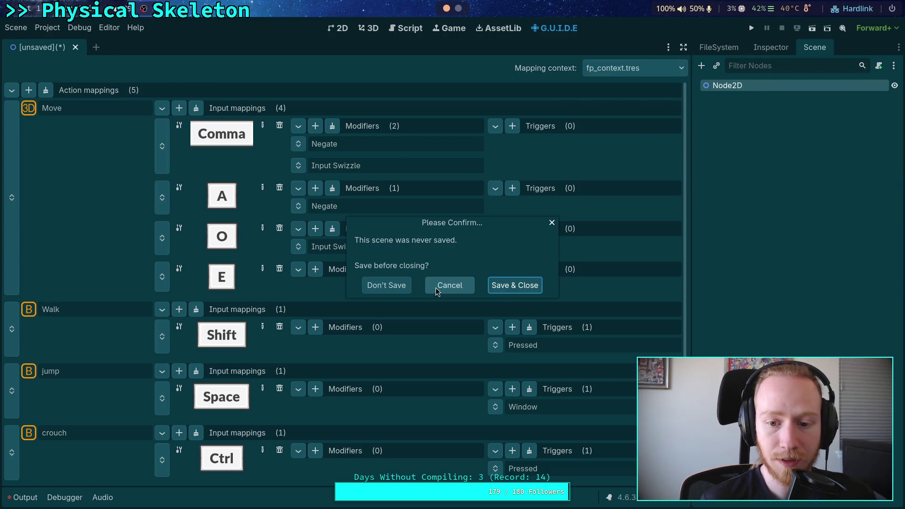
{"action": "left_click", "coordinate": [389, 285]}
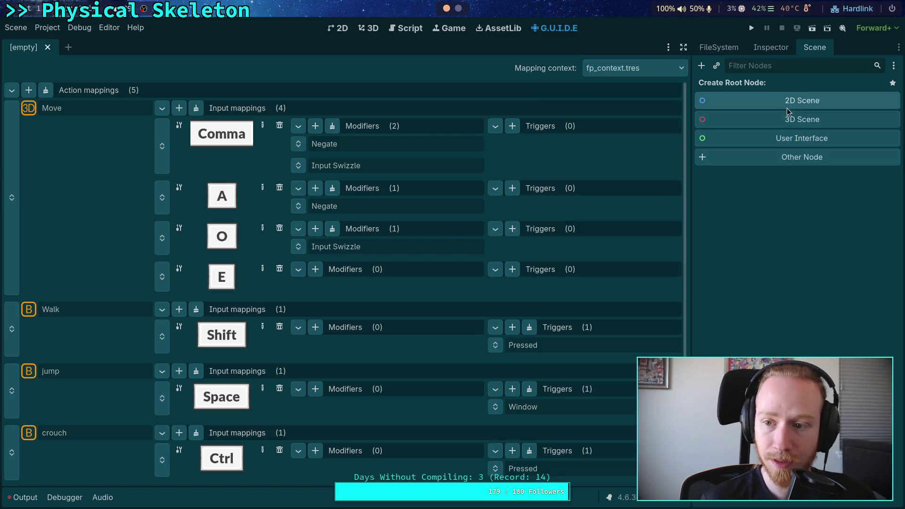
Create a User Interface root scene, discard it without saving, and leave the mapping editor
{"action": "left_click", "coordinate": [788, 139]}
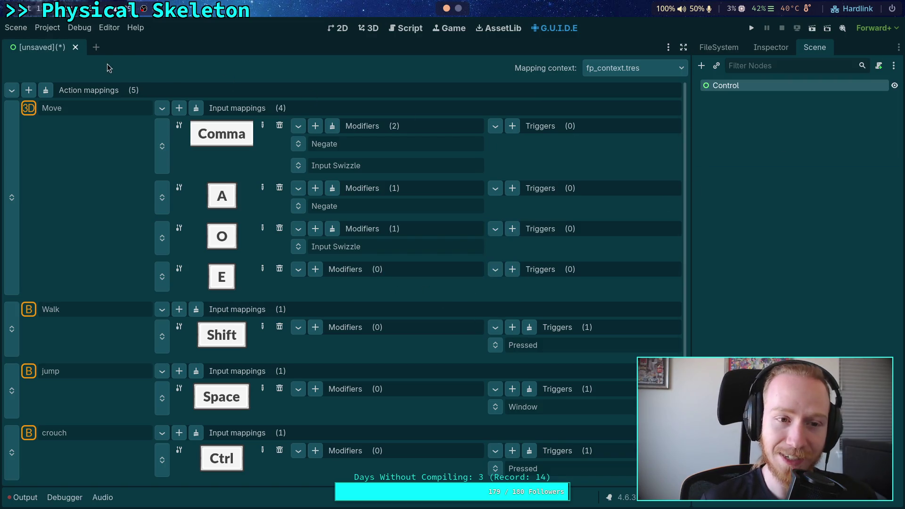
{"action": "left_click", "coordinate": [75, 47]}
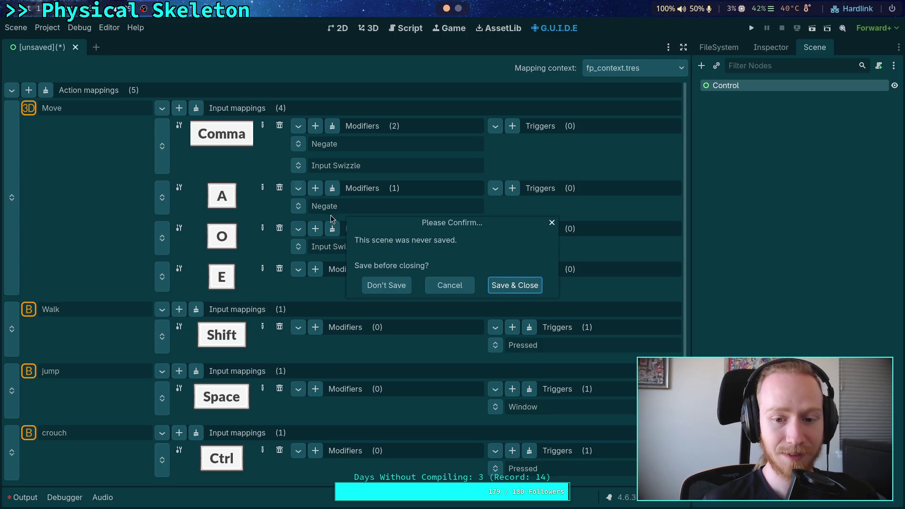
{"action": "left_click", "coordinate": [407, 289]}
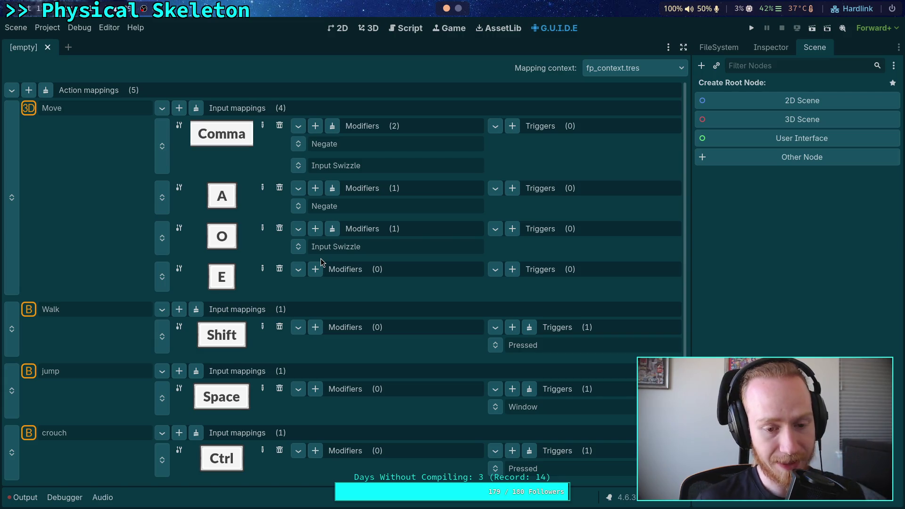
{"action": "left_click", "coordinate": [406, 29]}
Return to the Script workspace, look over chain_3d.gd, and open part_3d.gd
{"action": "left_click", "coordinate": [374, 32]}
{"action": "left_click", "coordinate": [393, 29]}
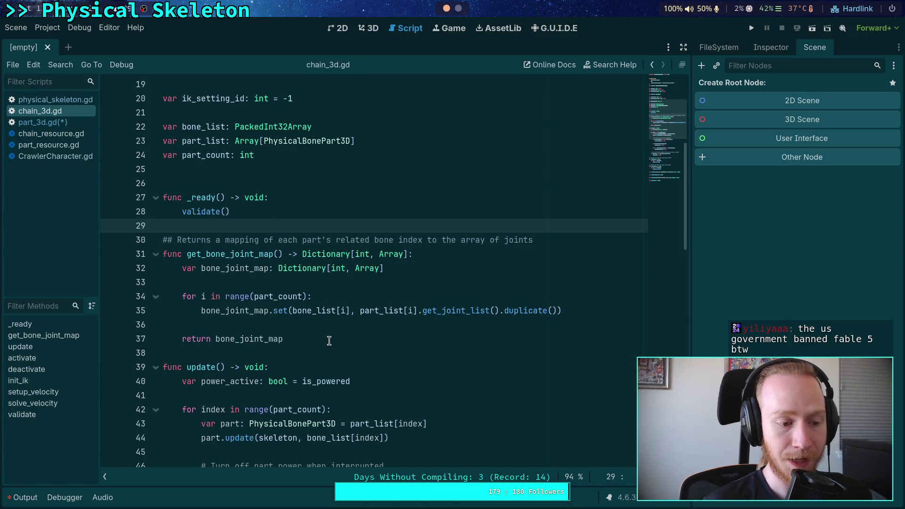
{"action": "left_click", "coordinate": [261, 283]}
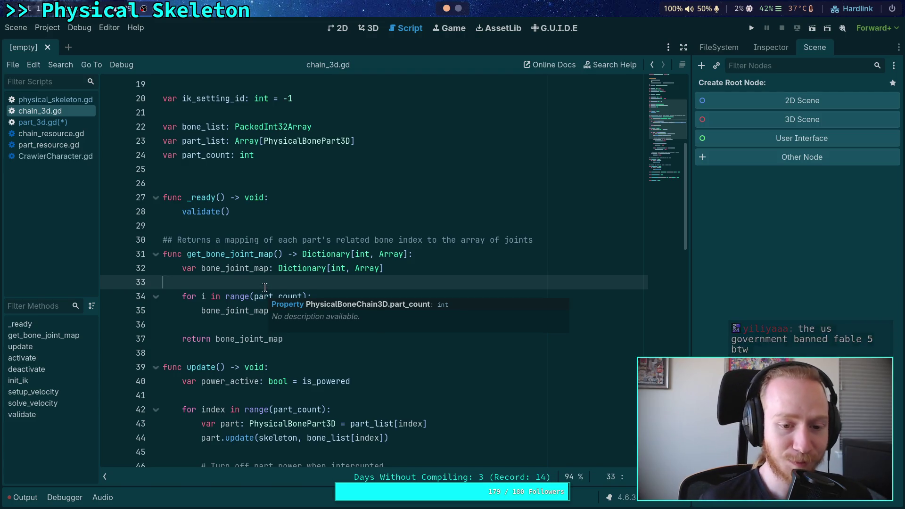
{"action": "scroll", "coordinate": [385, 317], "scroll_direction": "down", "scroll_amount": 2}
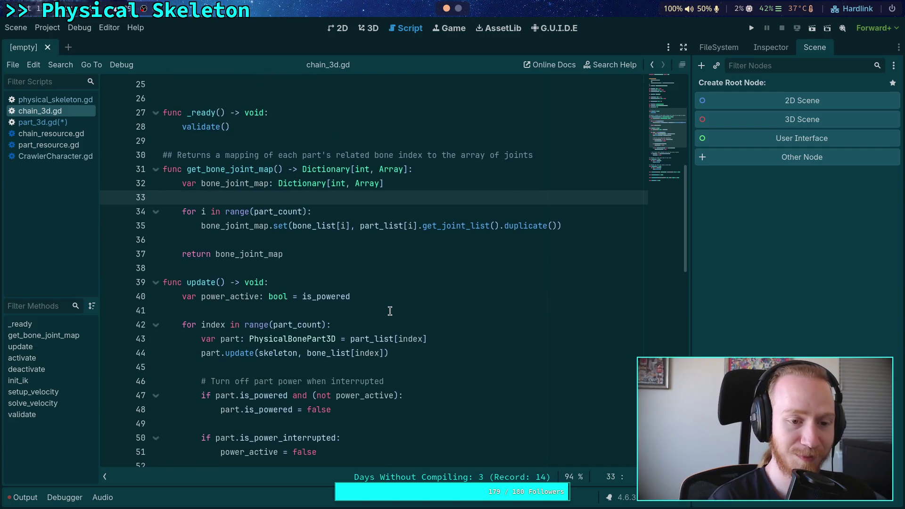
{"action": "left_click", "coordinate": [42, 122]}
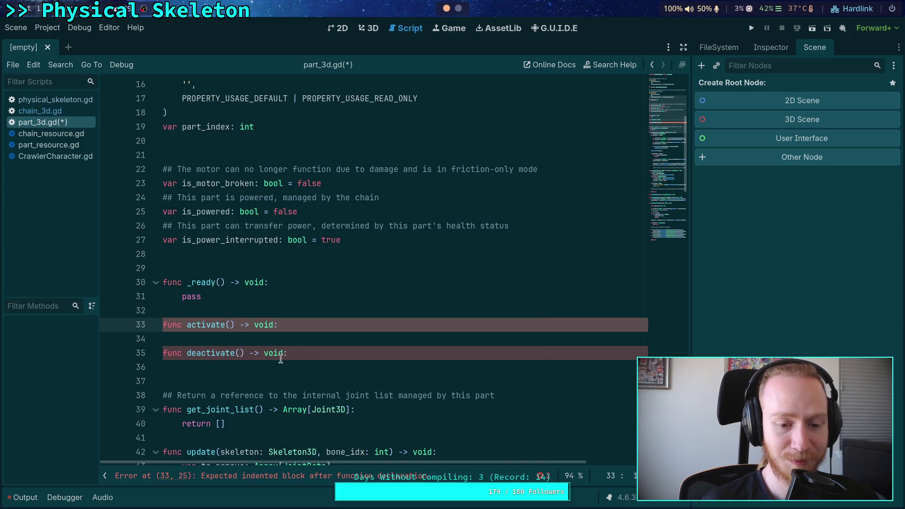
Paste the process_mode = Node.PROCESS_MODE_DISABLED line, drop its 'part.' prefix, and move it under deactivate()
{"action": "left_click", "coordinate": [347, 328]}
{"action": "key", "text": "Return"}
{"action": "key", "text": "Return"}
{"action": "type", "text": "part.process_mode = Node.PROCESS_MODE_DISABLED"}
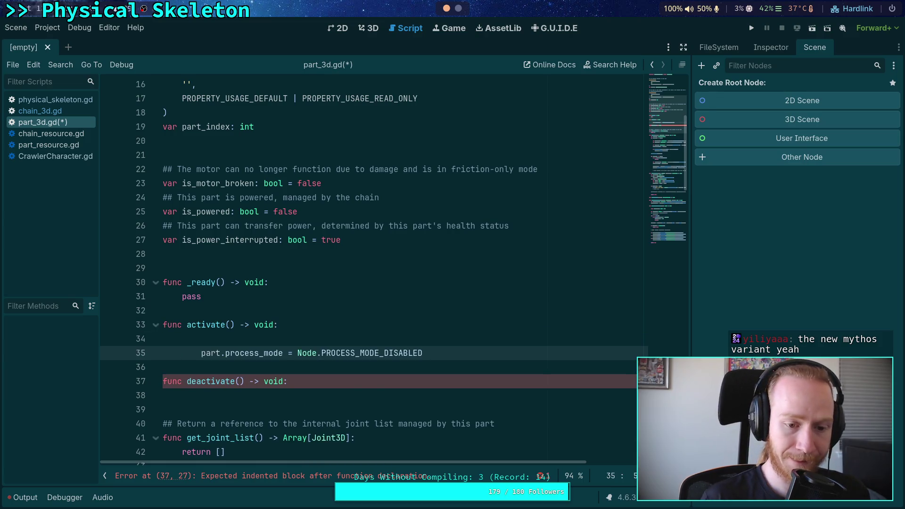
{"action": "key", "text": "shift+Tab"}
{"action": "left_click", "coordinate": [197, 354]}
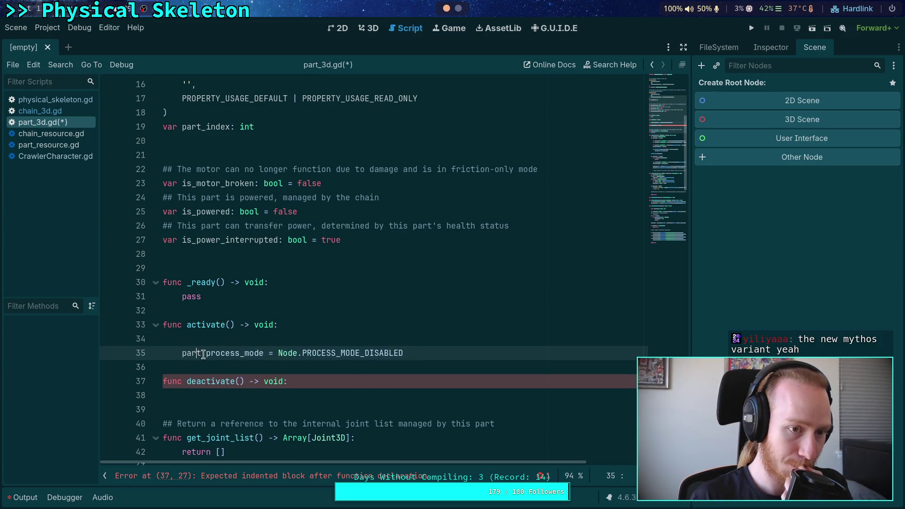
{"action": "double_click", "coordinate": [204, 353]}
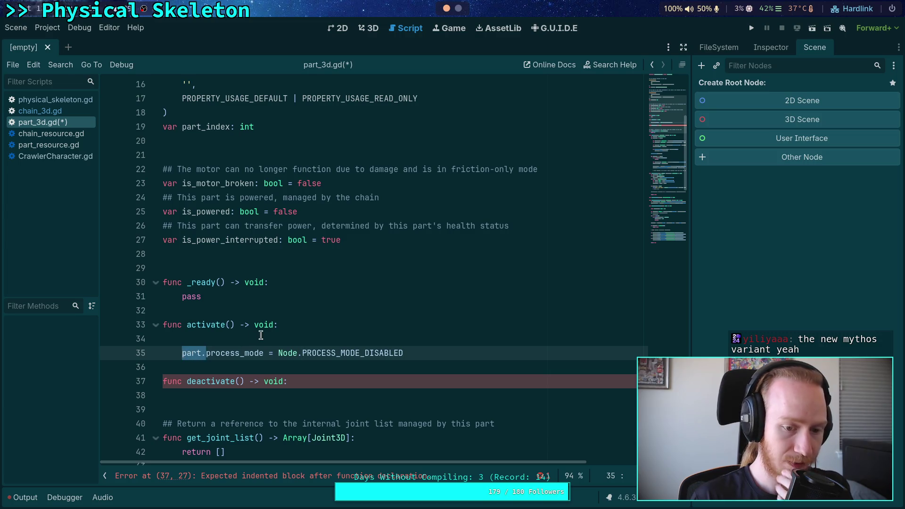
{"action": "key", "text": "BackSpace"}
{"action": "key", "text": "alt+Down"}
{"action": "key", "text": "alt+Down"}
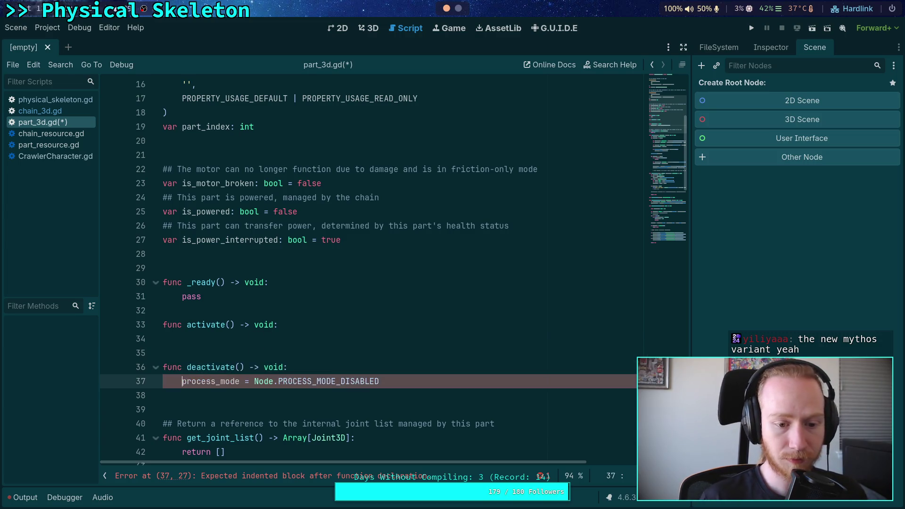
Set process_mode = Node.PROCESS_MODE_INHERIT inside activate()
{"action": "left_click", "coordinate": [268, 338]}
{"action": "type", "text": "proc"}
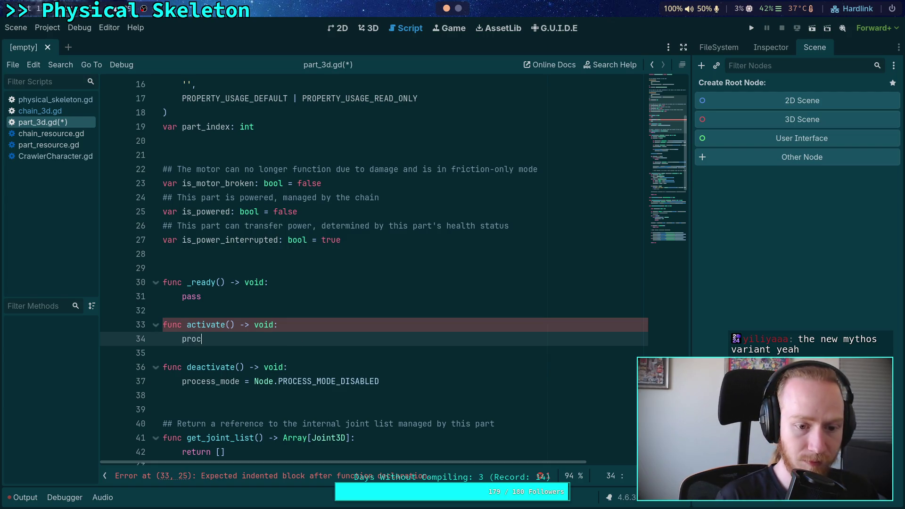
{"action": "key", "text": "Return"}
{"action": "key", "text": "BackSpace"}
{"action": "type", "text": "="}
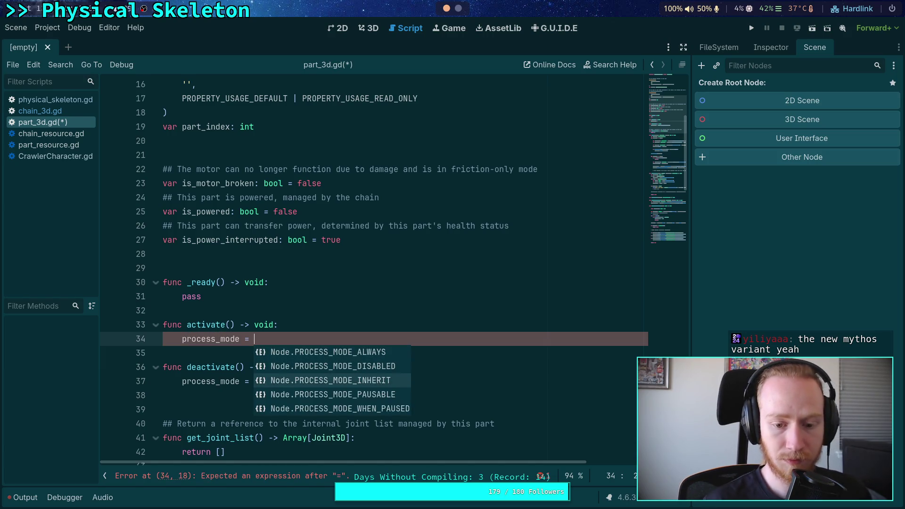
{"action": "key", "text": "Return"}
Add a '# Save our center of mass' comment at the top of deactivate()
{"action": "left_click", "coordinate": [395, 395]}
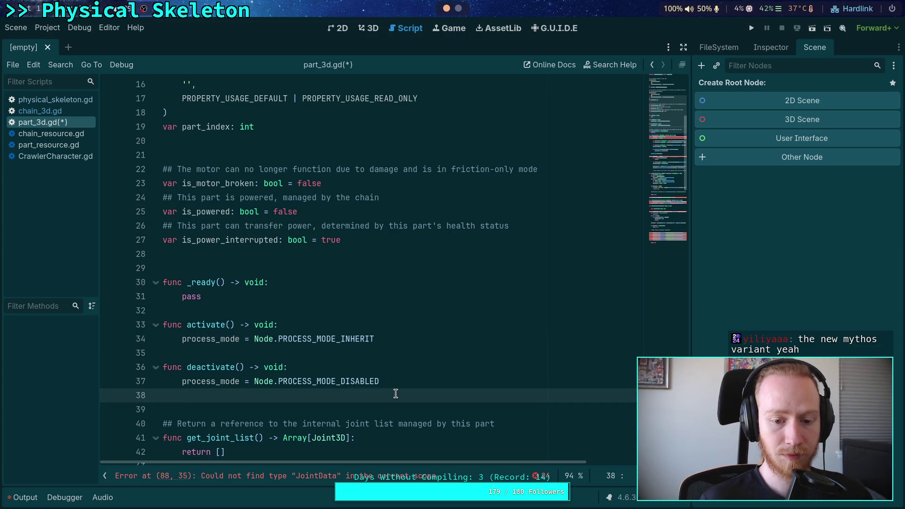
{"action": "left_click", "coordinate": [418, 365]}
{"action": "scroll", "coordinate": [422, 351], "scroll_direction": "up", "scroll_amount": 5}
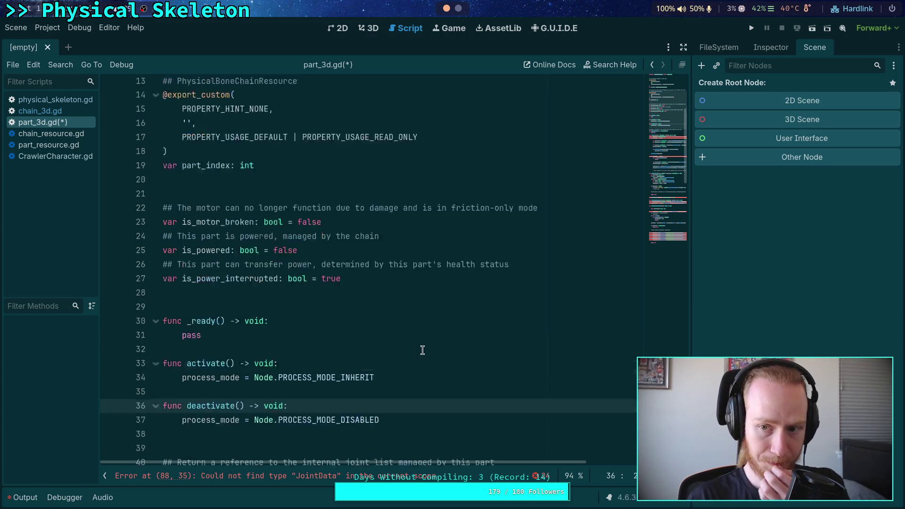
{"action": "scroll", "coordinate": [422, 346], "scroll_direction": "down", "scroll_amount": 6}
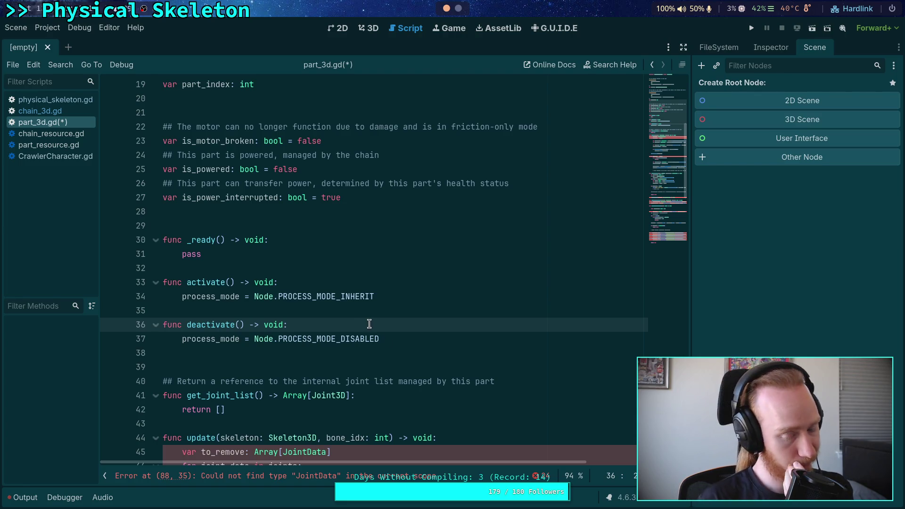
{"action": "key", "text": "Return"}
{"action": "type", "text": "# Sa"}
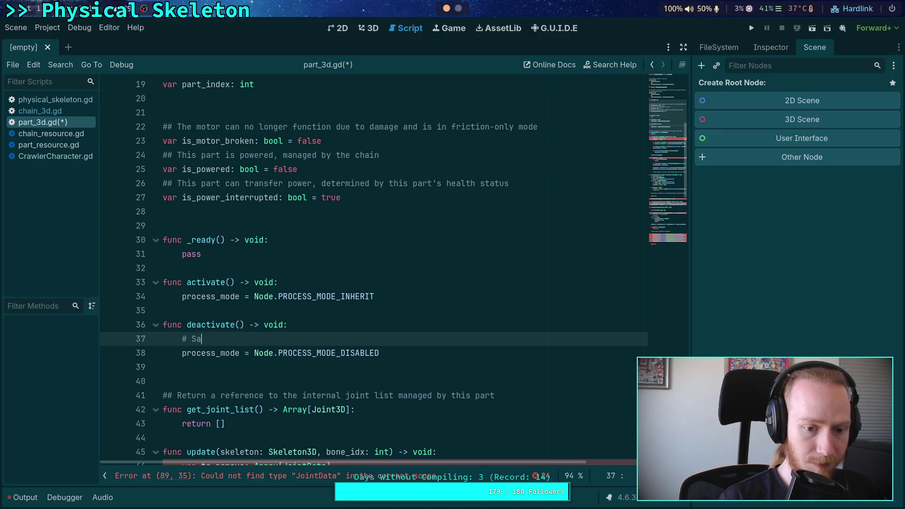
{"action": "type", "text": "ve our center of "}
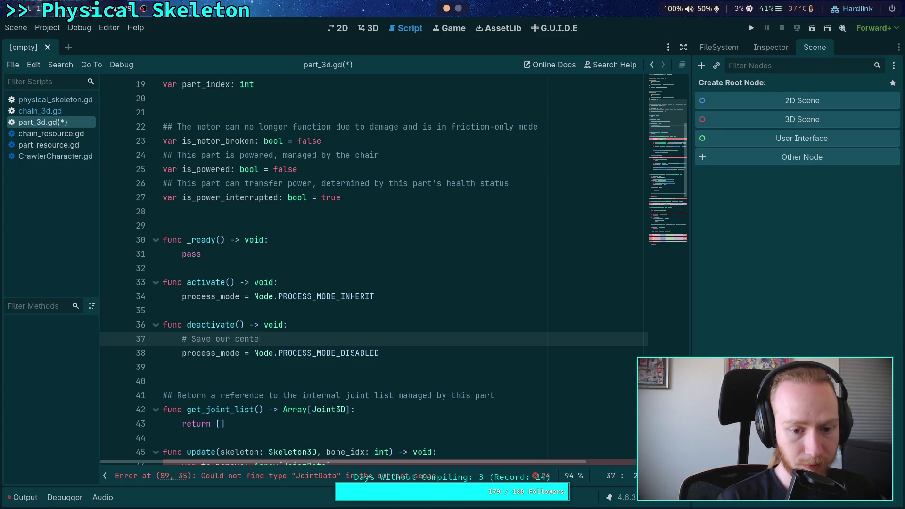
{"action": "type", "text": "mass"}
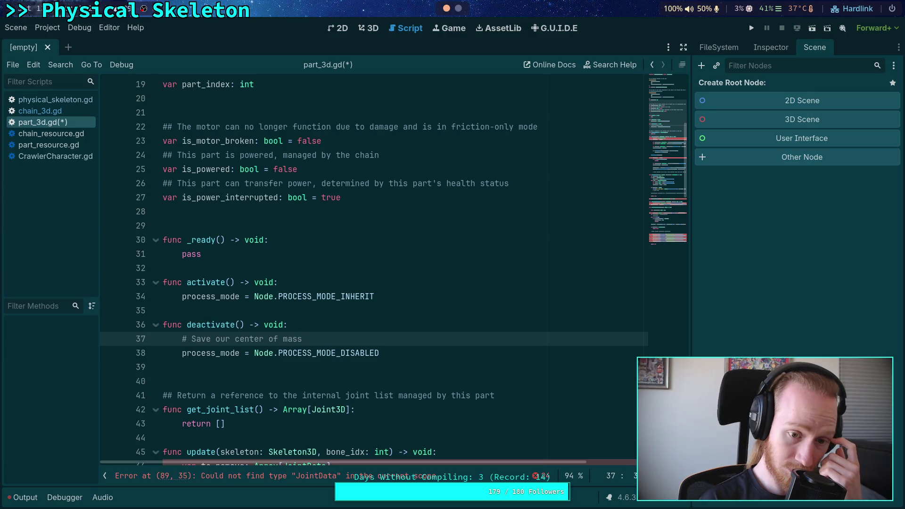
Reword the center-of-mass comment in deactivate() and add a new line below it
{"action": "key", "text": "BackSpace"}
{"action": "key", "text": "BackSpace"}
{"action": "key", "text": "BackSpace"}
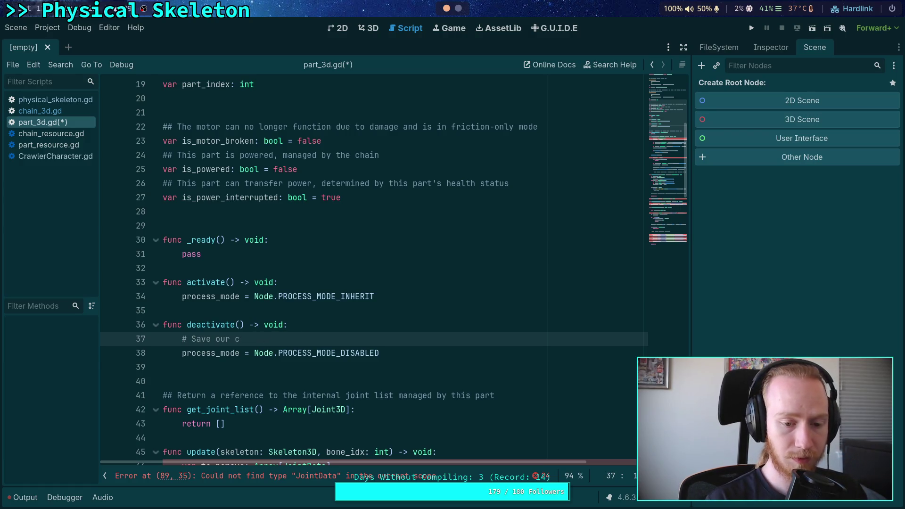
{"action": "key", "text": "BackSpace"}
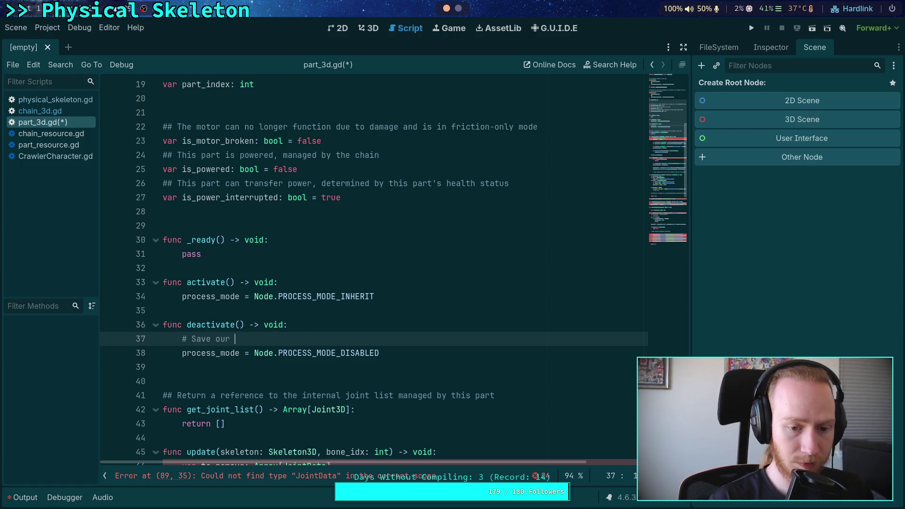
{"action": "type", "text": "last stat"}
{"action": "key", "text": "BackSpace"}
{"action": "key", "text": "BackSpace"}
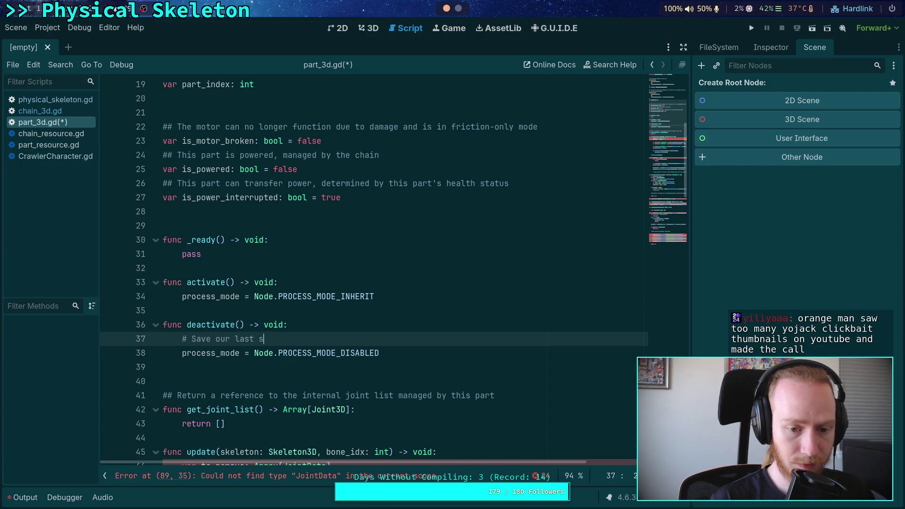
{"action": "key", "text": "BackSpace"}
{"action": "key", "text": "BackSpace"}
{"action": "key", "text": "BackSpace"}
{"action": "type", "text": "ntor of mass "}
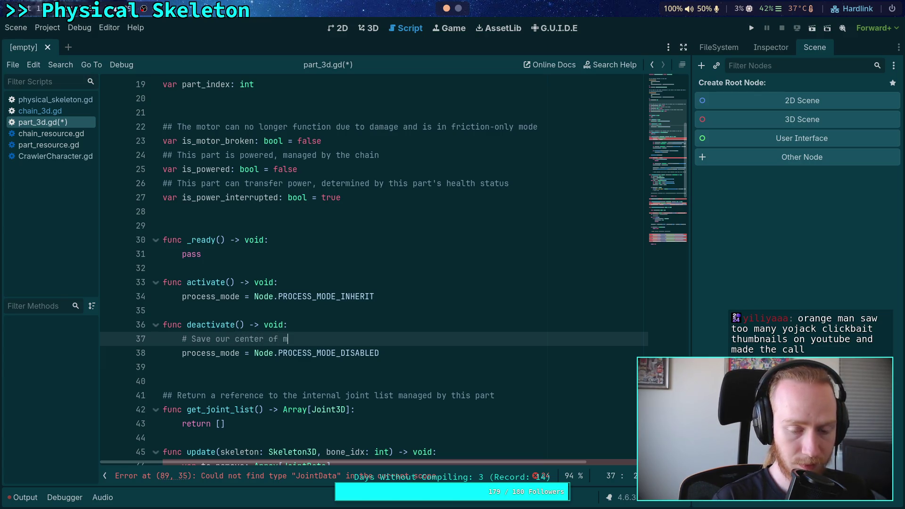
{"action": "type", "text": "ater"}
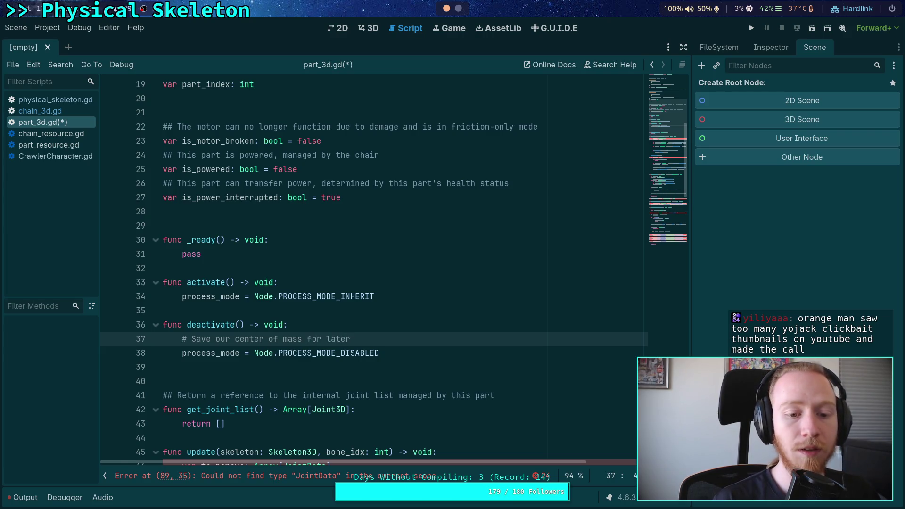
{"action": "key", "text": "Down"}
{"action": "key", "text": "Down"}
{"action": "key", "text": "Up"}
{"action": "key", "text": "Up"}
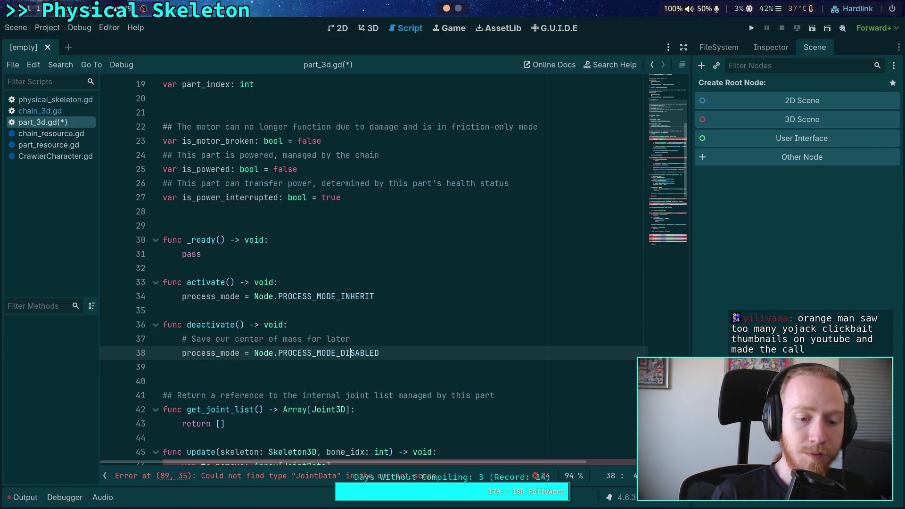
{"action": "key", "text": "Return"}
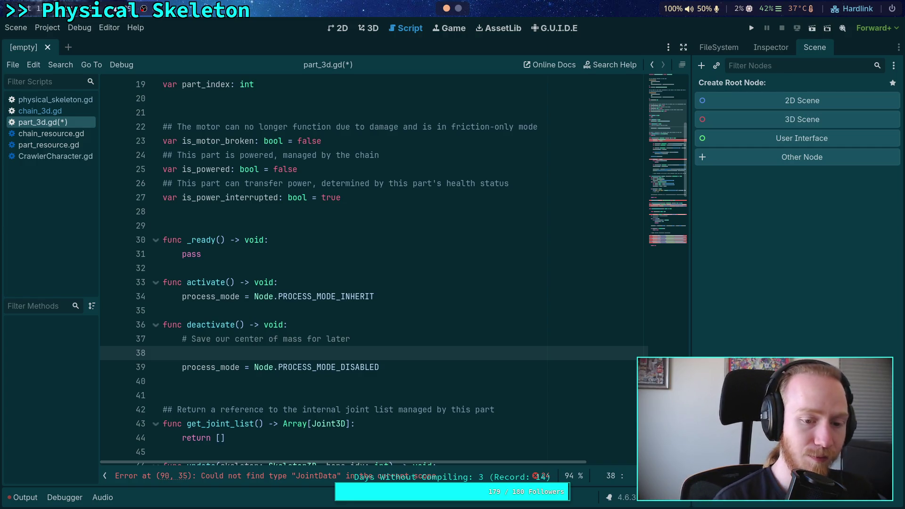
Type the _cached_com variable name on line 38 of deactivate()
{"action": "type", "text": "cent"}
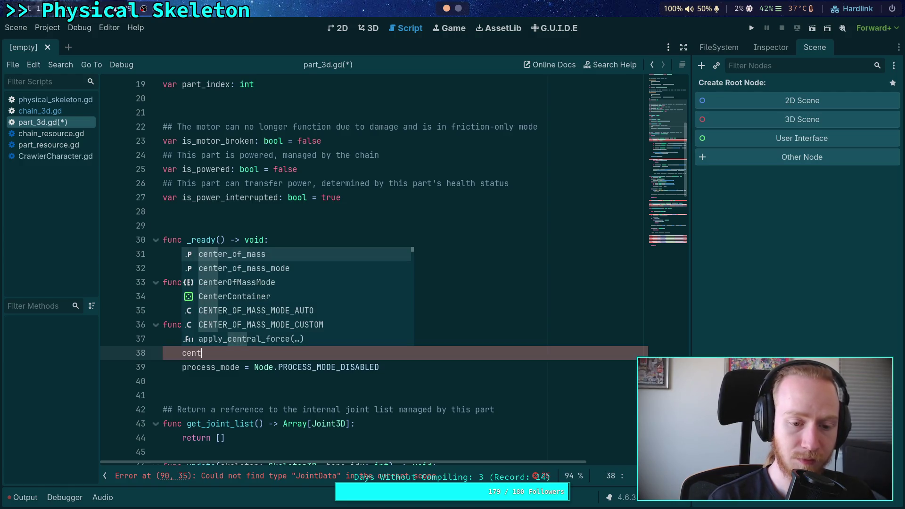
{"action": "key", "text": "BackSpace"}
{"action": "key", "text": "BackSpace"}
{"action": "key", "text": "BackSpace"}
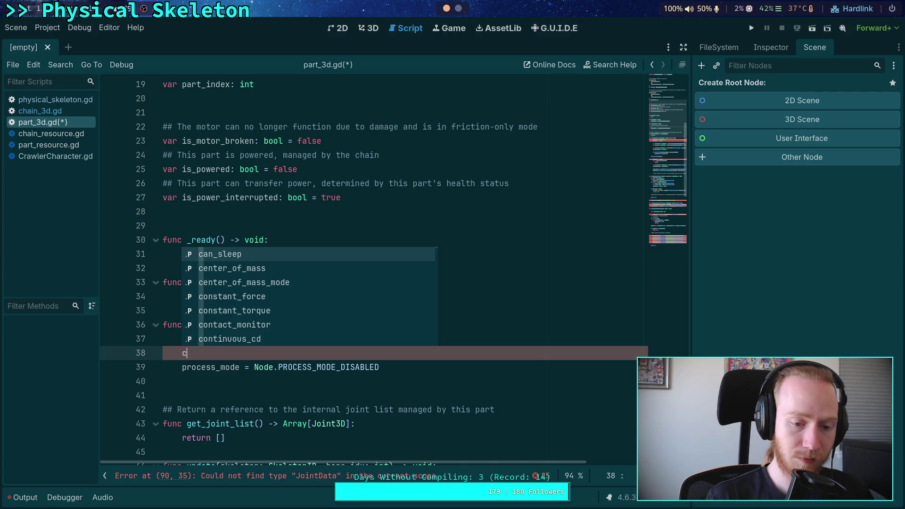
{"action": "key", "text": "BackSpace"}
{"action": "type", "text": "_"}
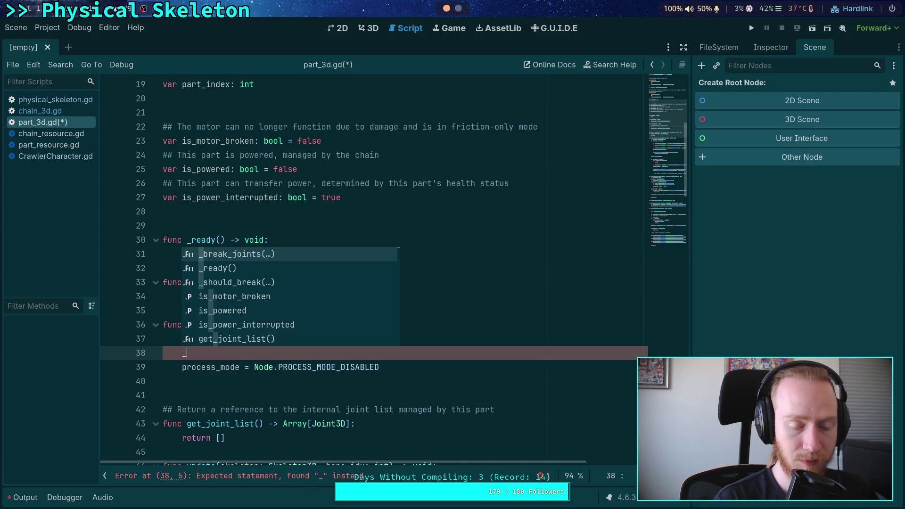
{"action": "type", "text": "cached_cent"}
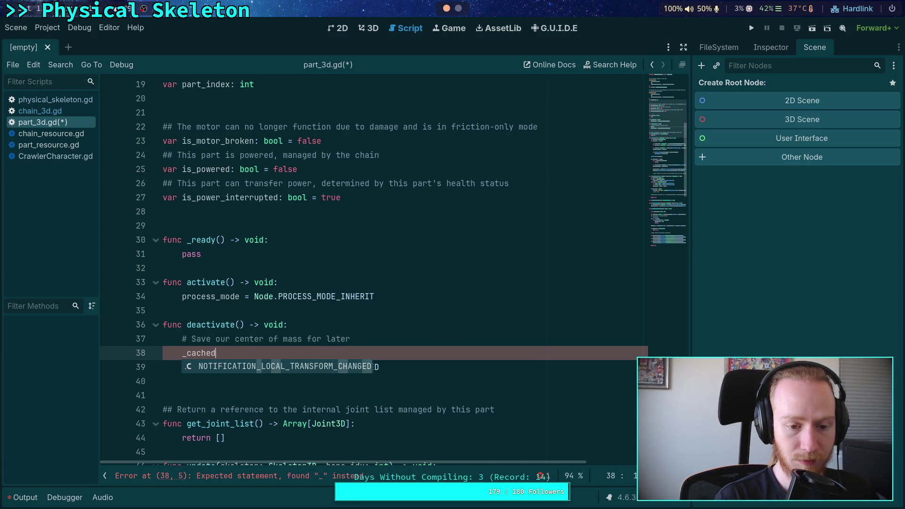
{"action": "key", "text": "BackSpace"}
{"action": "key", "text": "BackSpace"}
{"action": "key", "text": "BackSpace"}
{"action": "type", "text": "om ="}
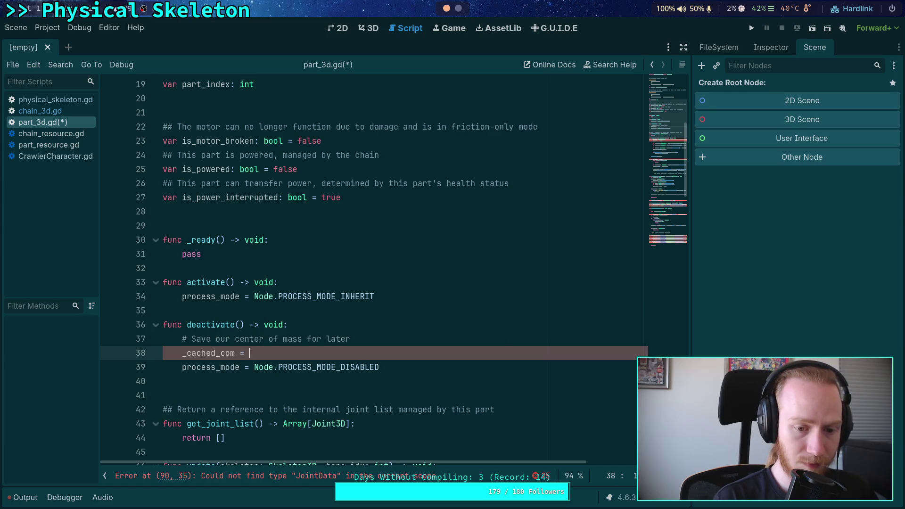
{"action": "key", "text": "ctrl+space"}
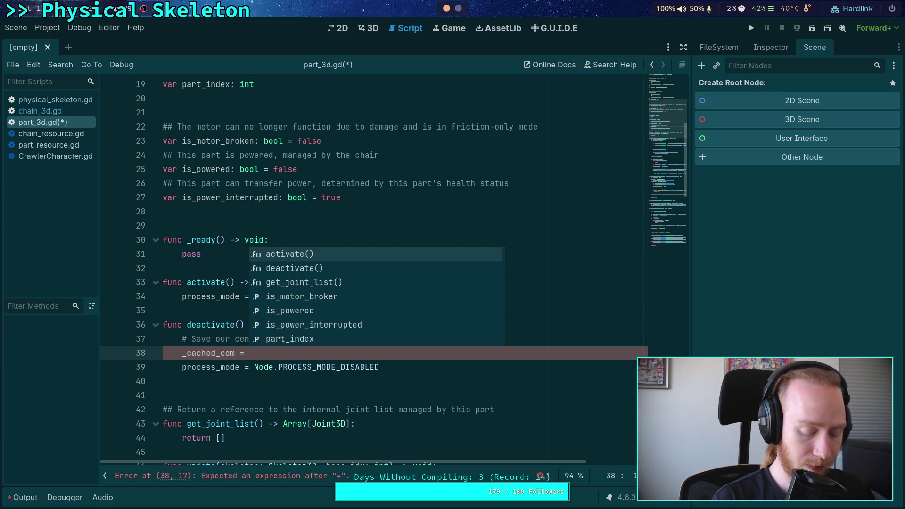
Assign it PhysicsServer3D.body_get_param(get_rid(), BODY_PARAM_CENTER_OF_MASS), then open physical_skeleton.gd
{"action": "type", "text": "PhysicsSer"}
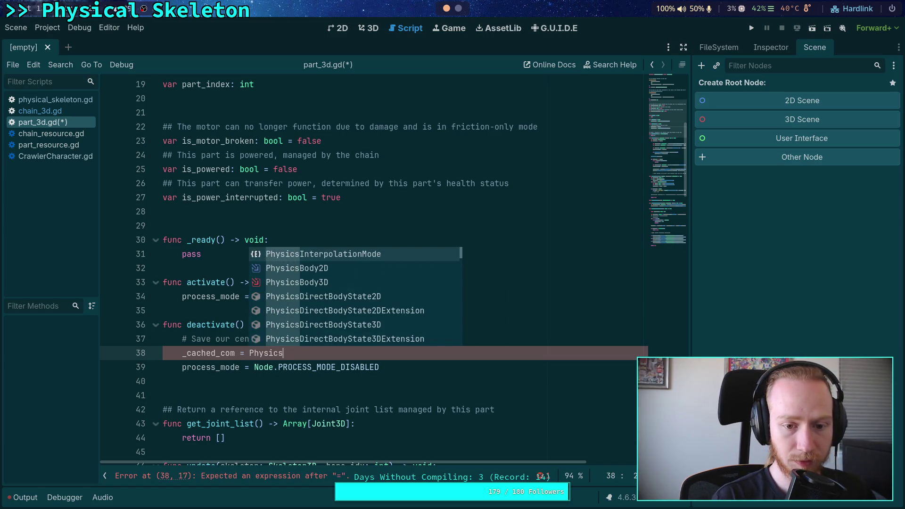
{"action": "key", "text": "Down"}
{"action": "key", "text": "Down"}
{"action": "key", "text": "Down"}
{"action": "key", "text": "Return"}
{"action": "type", "text": "."}
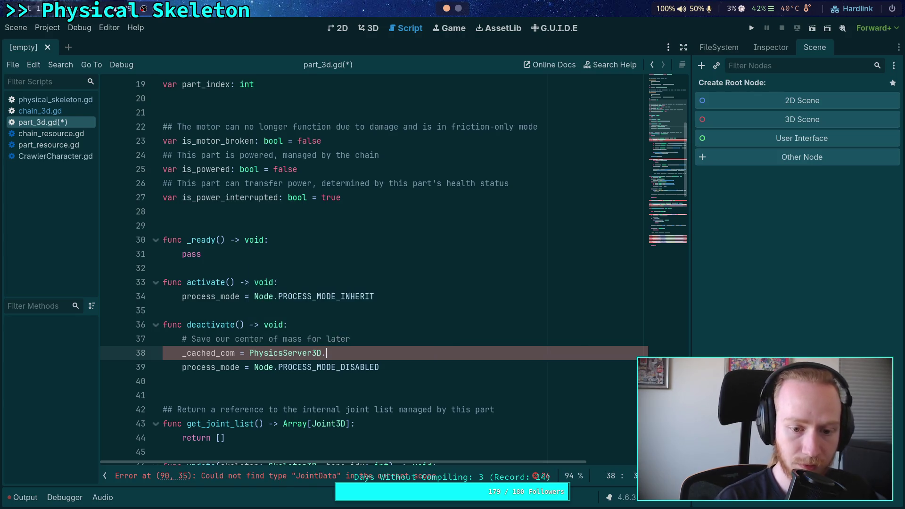
{"action": "type", "text": "get_dir"}
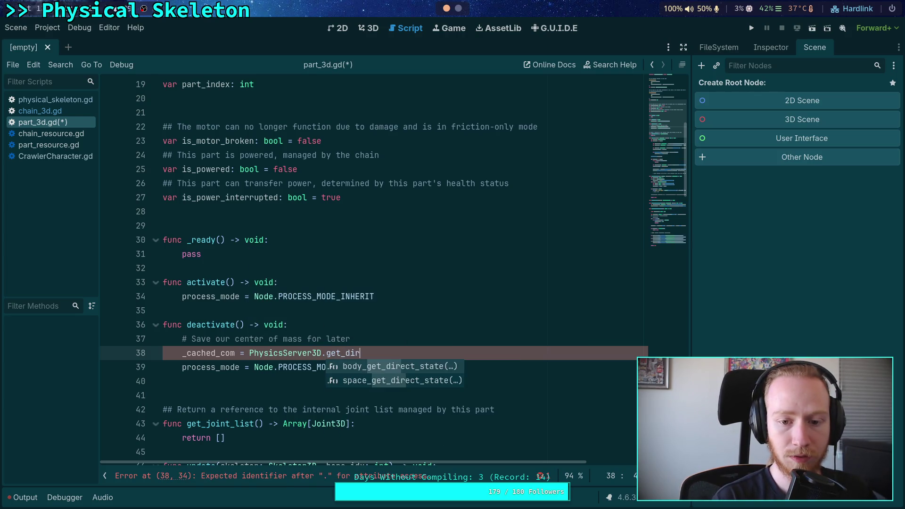
{"action": "key", "text": "BackSpace"}
{"action": "key", "text": "BackSpace"}
{"action": "type", "text": "param"}
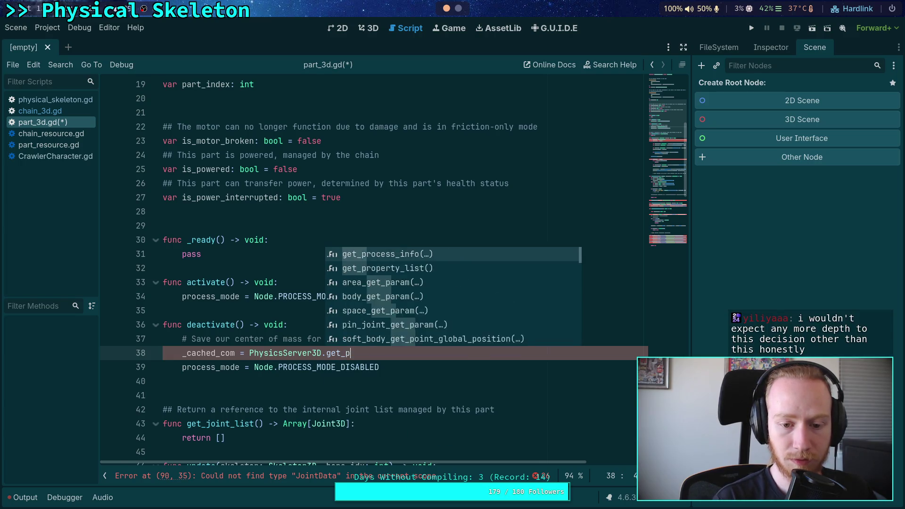
{"action": "key", "text": "Down"}
{"action": "key", "text": "Return"}
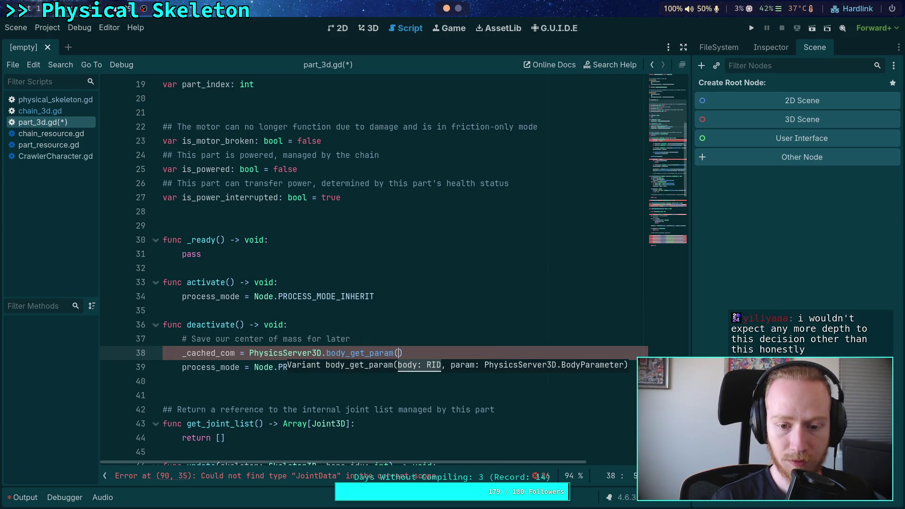
{"action": "type", "text": "get_rid(),"}
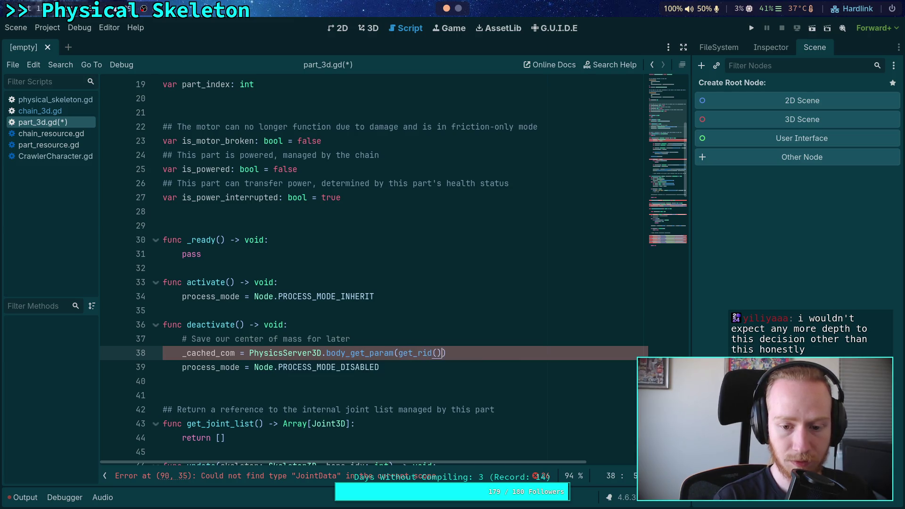
{"action": "key", "text": "Down"}
{"action": "key", "text": "Down"}
{"action": "key", "text": "Down"}
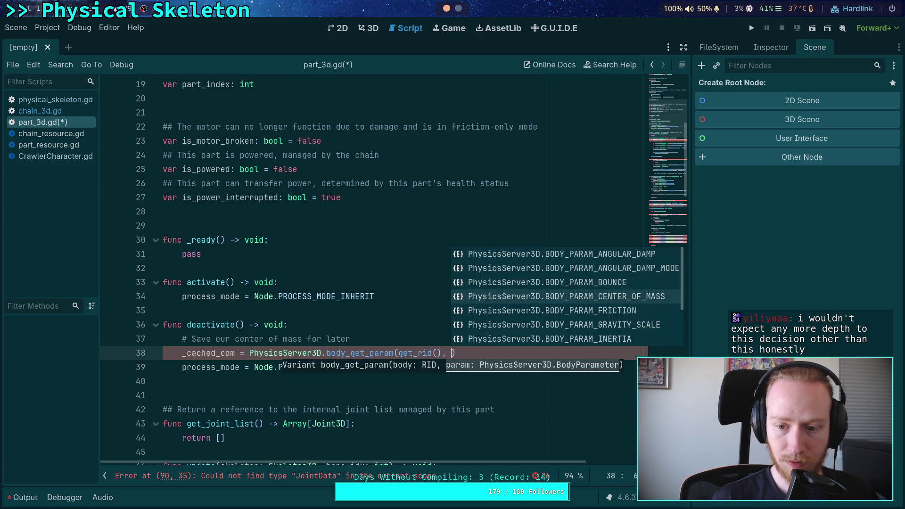
{"action": "key", "text": "Return"}
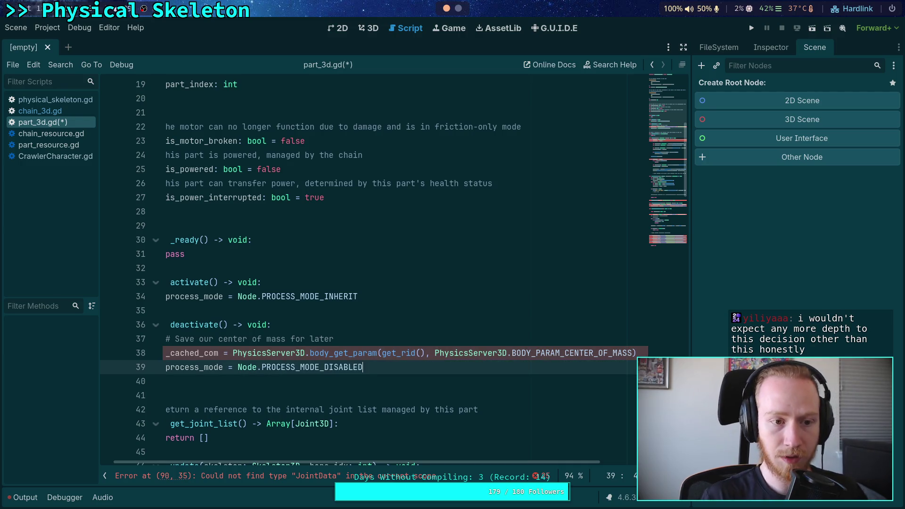
{"action": "left_click", "coordinate": [55, 100]}
{"action": "scroll", "coordinate": [322, 305], "scroll_direction": "up", "scroll_amount": 2}
{"action": "scroll", "coordinate": [353, 307], "scroll_direction": "down", "scroll_amount": 5}
{"action": "left_click", "coordinate": [378, 296]}
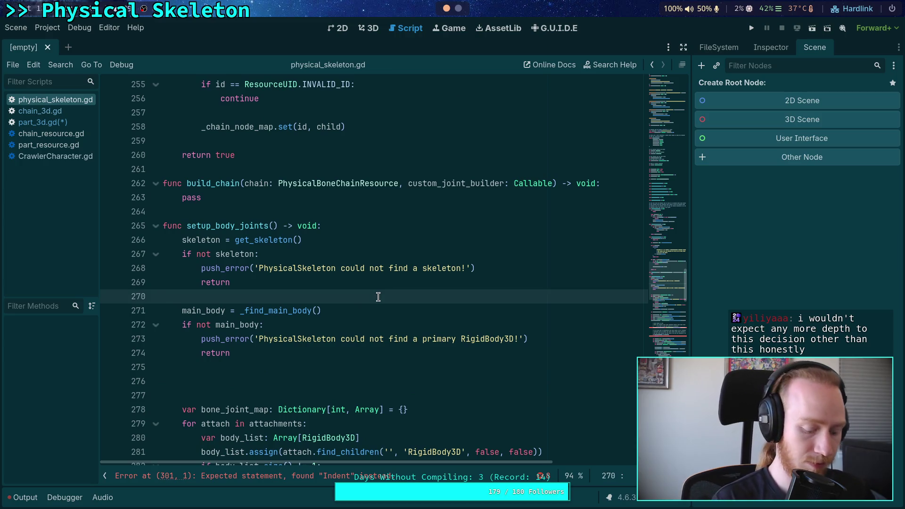
{"action": "key", "text": "ctrl+f"}
{"action": "type", "text": "center"}
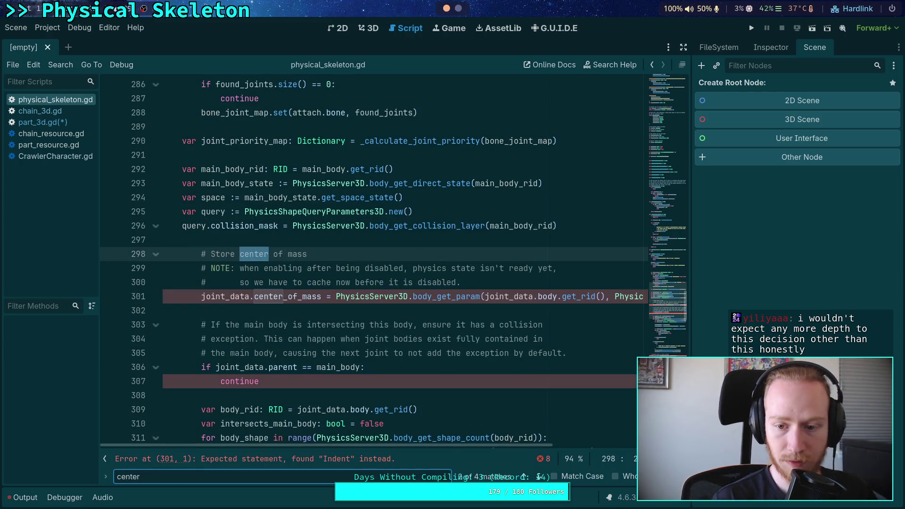
{"action": "scroll", "coordinate": [354, 444], "scroll_direction": "right", "scroll_amount": 4}
{"action": "scroll", "coordinate": [354, 445], "scroll_direction": "left", "scroll_amount": 4}
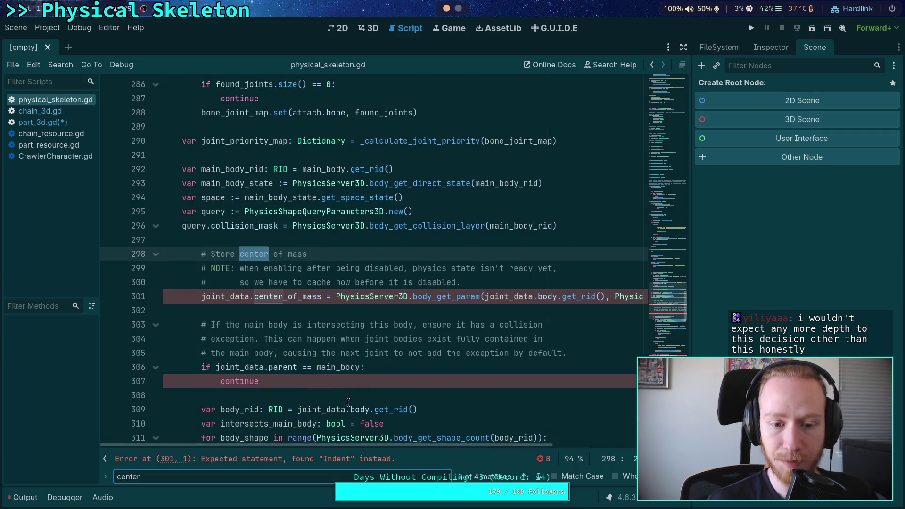
{"action": "left_click", "coordinate": [285, 306]}
{"action": "key", "text": "alt+Left"}
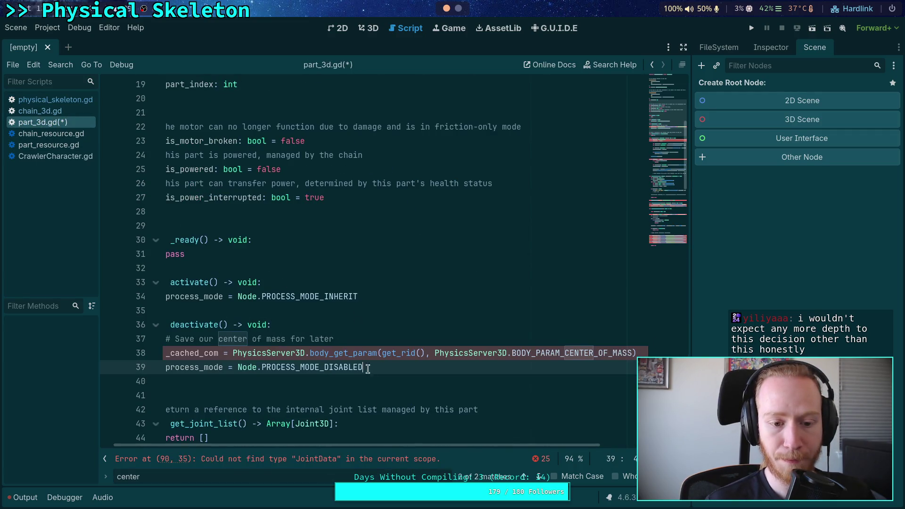
{"action": "scroll", "coordinate": [376, 439], "scroll_direction": "left", "scroll_amount": 1}
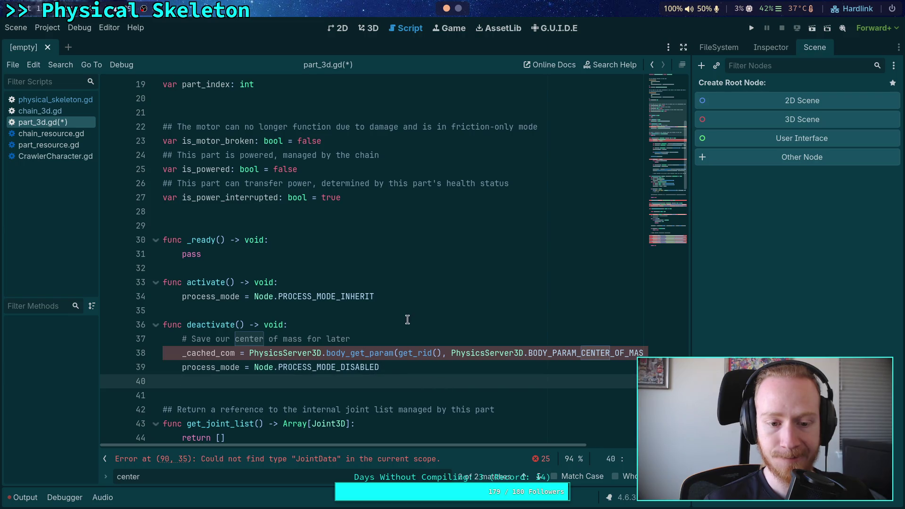
{"action": "scroll", "coordinate": [404, 319], "scroll_direction": "up", "scroll_amount": 2}
{"action": "left_click", "coordinate": [404, 283]}
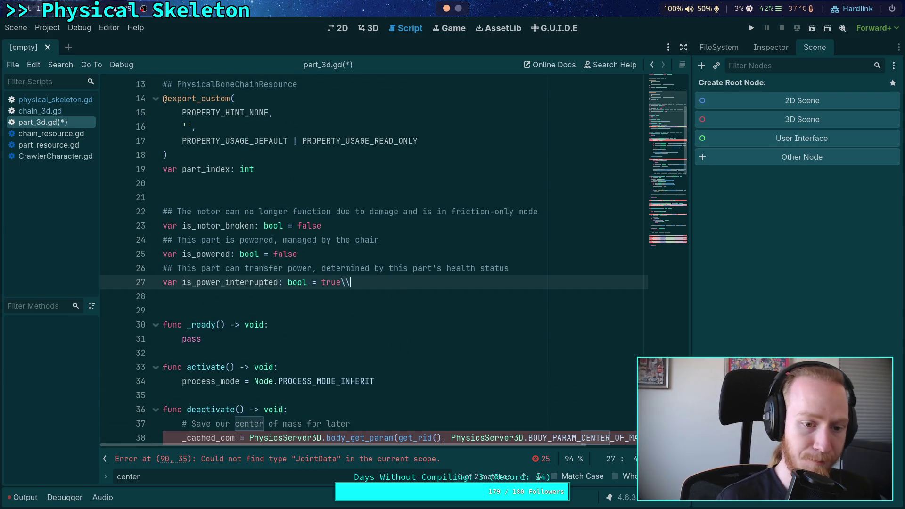
Declare 'var _cached_com: Vector3' below is_power_interrupted and save part_3d.gd
{"action": "key", "text": "Return"}
{"action": "key", "text": "Return"}
{"action": "type", "text": "var _cached_com: Vector3 ="}
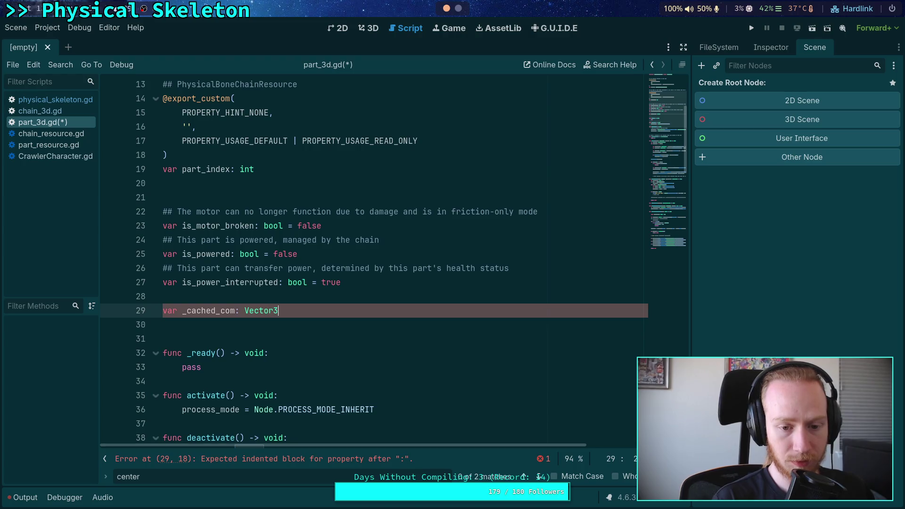
{"action": "key", "text": "BackSpace"}
{"action": "key", "text": "BackSpace"}
{"action": "key", "text": "BackSpace"}
{"action": "key", "text": "ctrl+s"}
{"action": "scroll", "coordinate": [357, 268], "scroll_direction": "down", "scroll_amount": 5}
Close the find bar and delete the extra blank line after deactivate()
{"action": "left_click", "coordinate": [361, 296]}
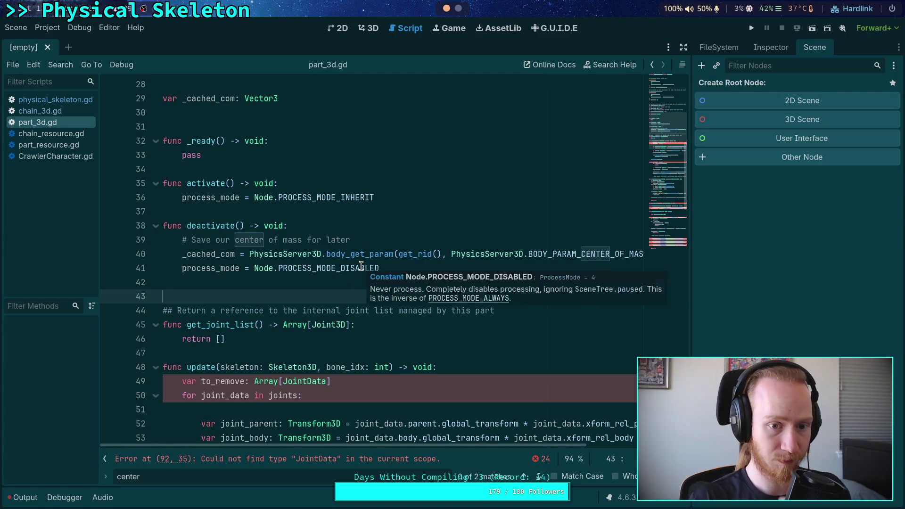
{"action": "scroll", "coordinate": [372, 264], "scroll_direction": "up", "scroll_amount": 1}
{"action": "key", "text": "Escape"}
{"action": "left_click", "coordinate": [343, 384]}
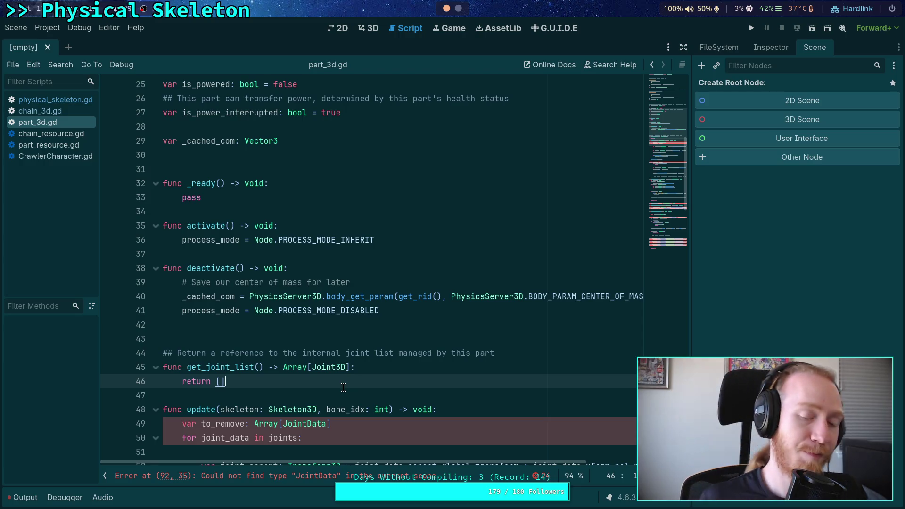
{"action": "left_click", "coordinate": [370, 327]}
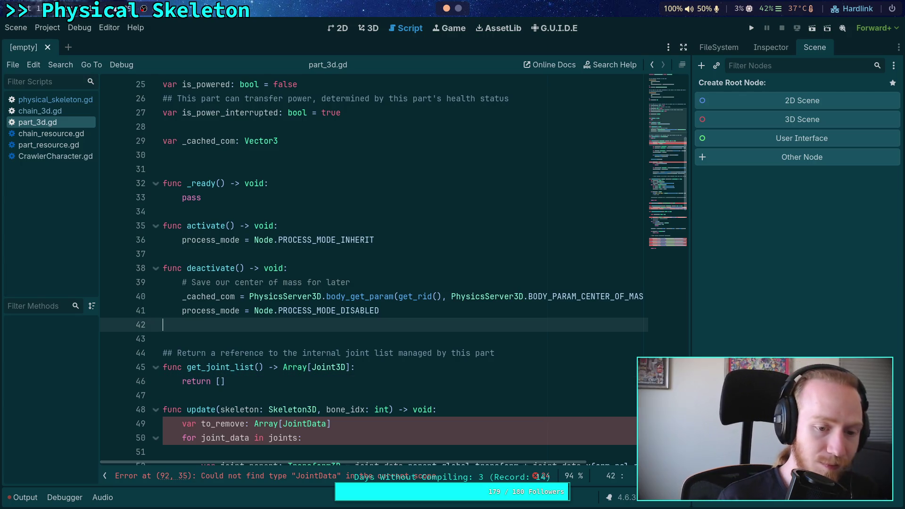
{"action": "key", "text": "Delete"}
{"action": "scroll", "coordinate": [370, 327], "scroll_direction": "down", "scroll_amount": 2}
{"action": "scroll", "coordinate": [305, 273], "scroll_direction": "up", "scroll_amount": 2}
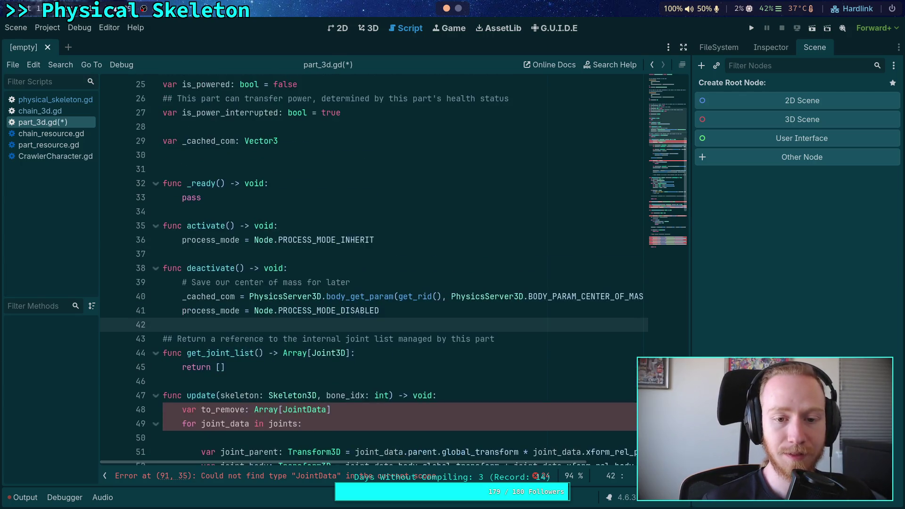
{"action": "left_click", "coordinate": [344, 224]}
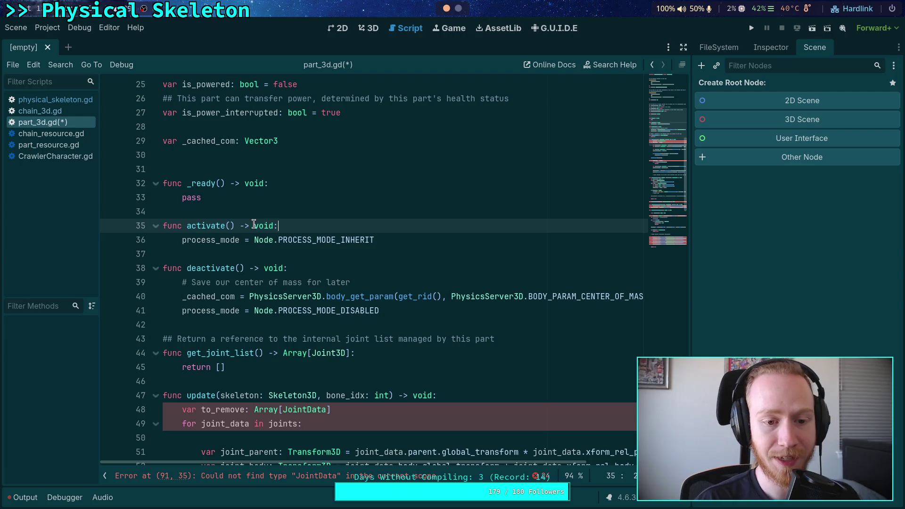
{"action": "left_click", "coordinate": [352, 254]}
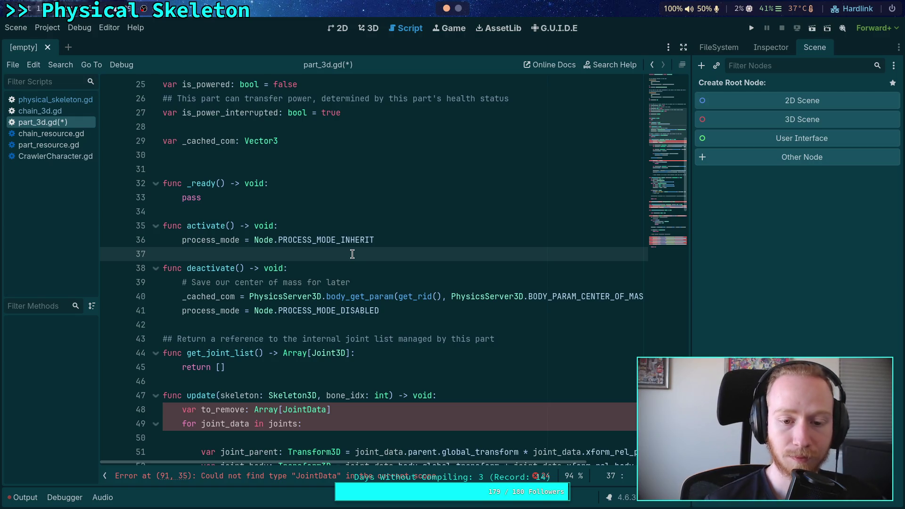
{"action": "left_click", "coordinate": [278, 211]}
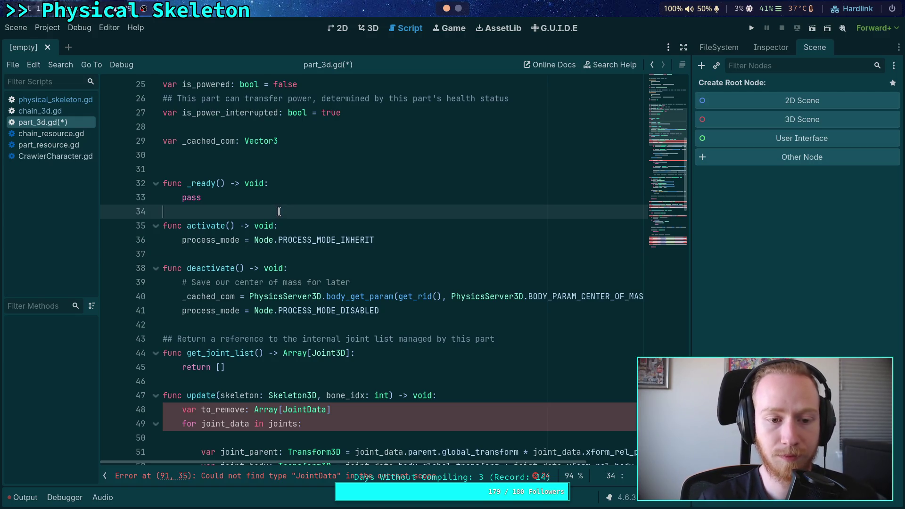
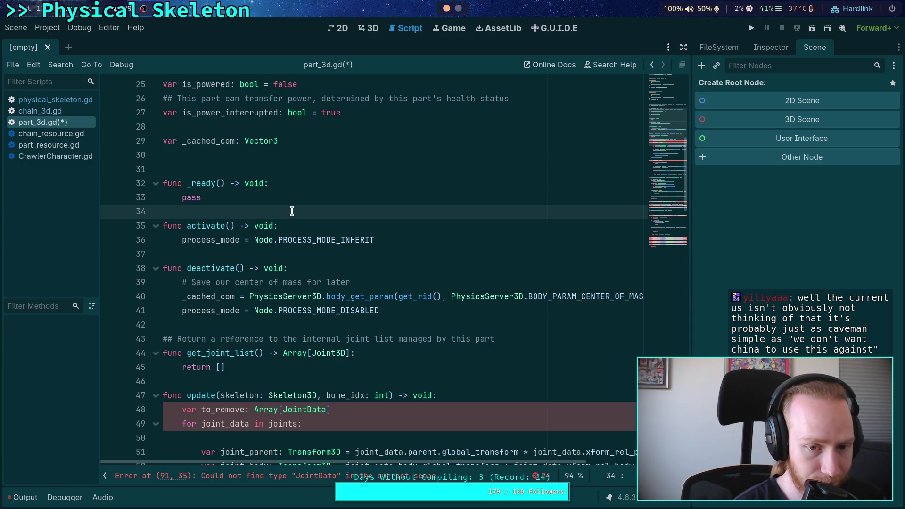
Work on part_3d.gd's activate and deactivate bodies around the PROCESS_MODE_DISABLED line
{"action": "left_click", "coordinate": [311, 255]}
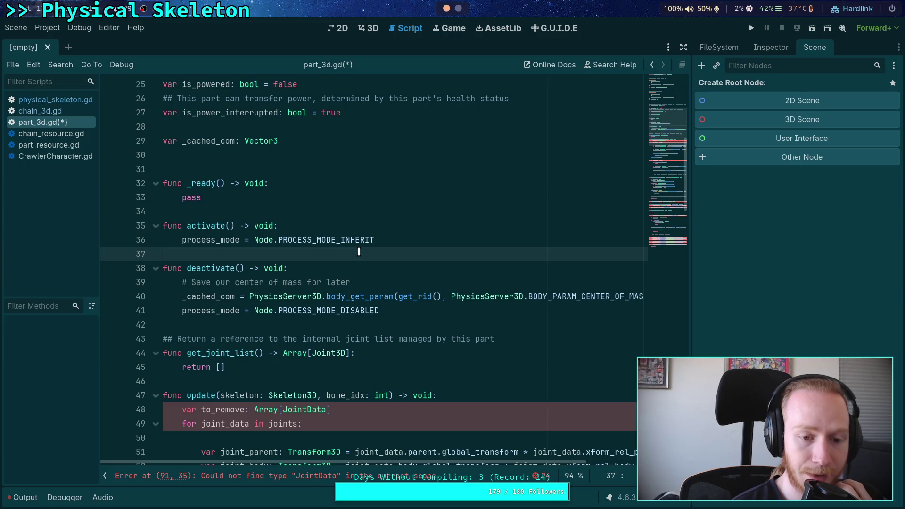
{"action": "left_click", "coordinate": [426, 326]}
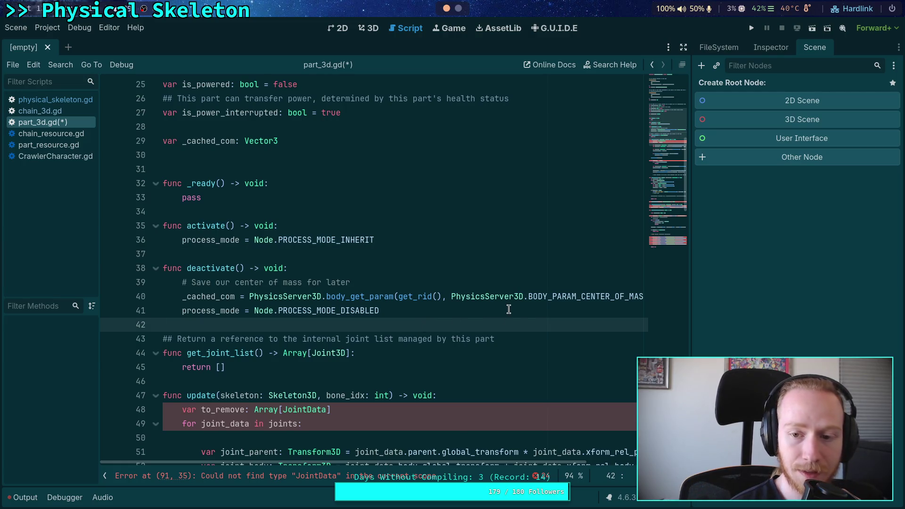
{"action": "scroll", "coordinate": [508, 309], "scroll_direction": "down", "scroll_amount": 2}
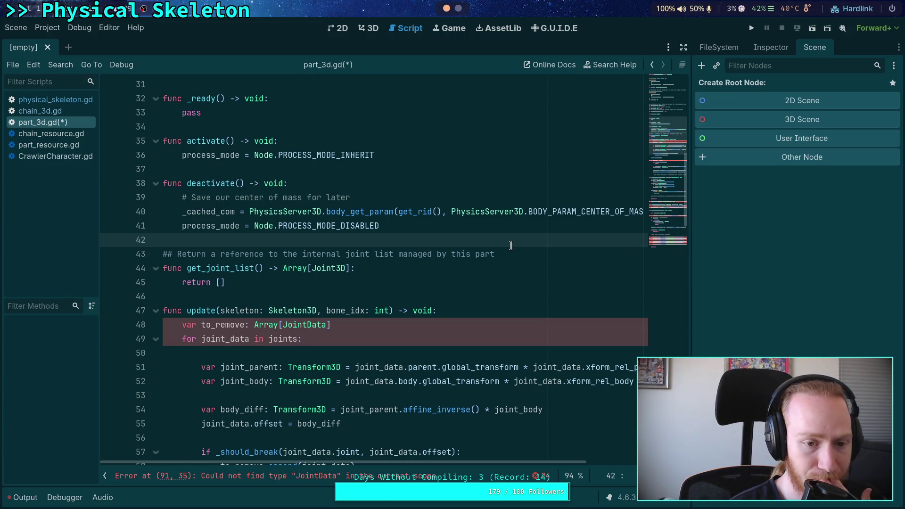
{"action": "scroll", "coordinate": [281, 264], "scroll_direction": "up", "scroll_amount": 1}
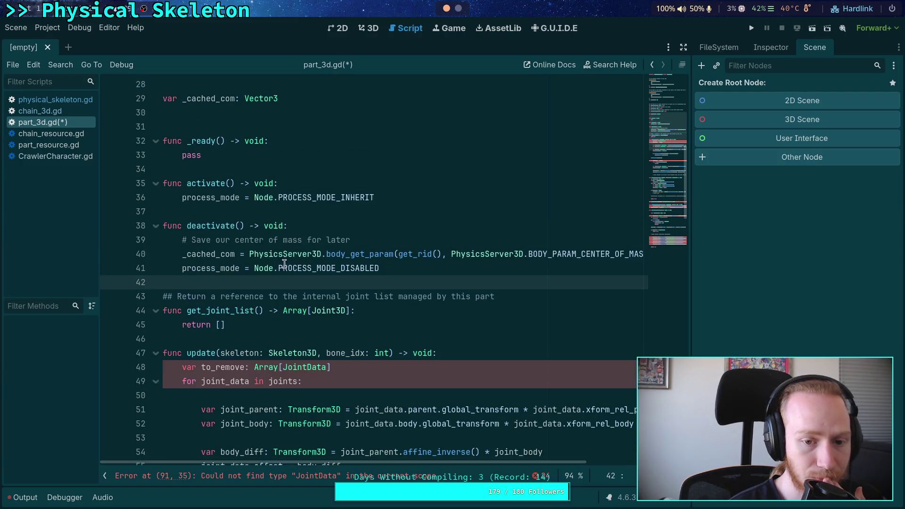
{"action": "left_click", "coordinate": [432, 268]}
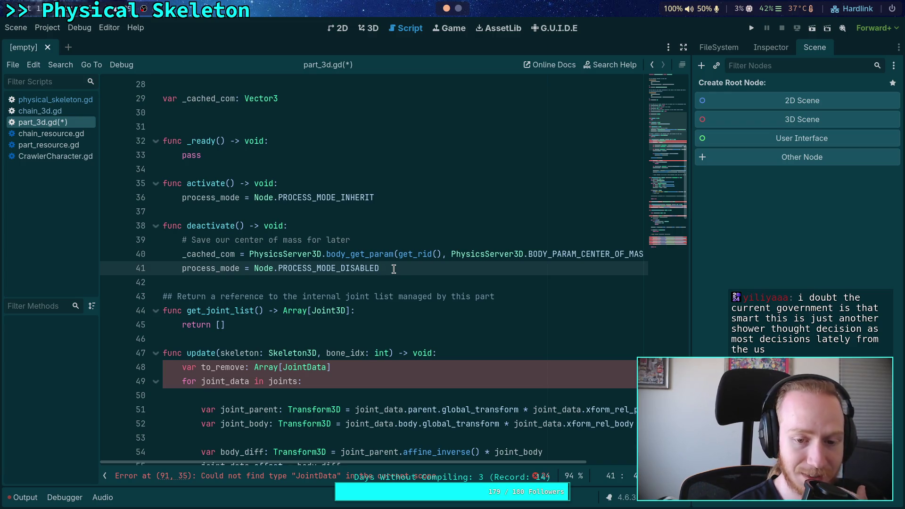
{"action": "left_click", "coordinate": [380, 283]}
{"action": "left_click", "coordinate": [308, 343]}
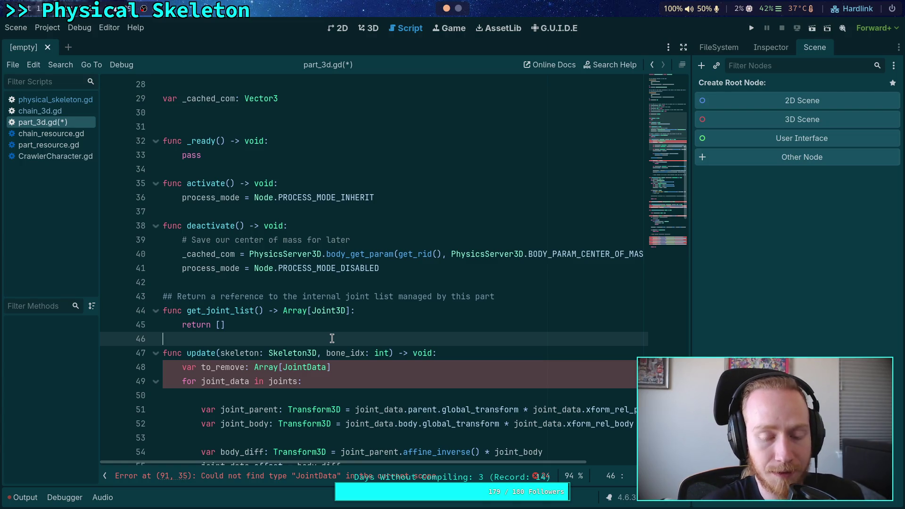
{"action": "left_click", "coordinate": [494, 282]}
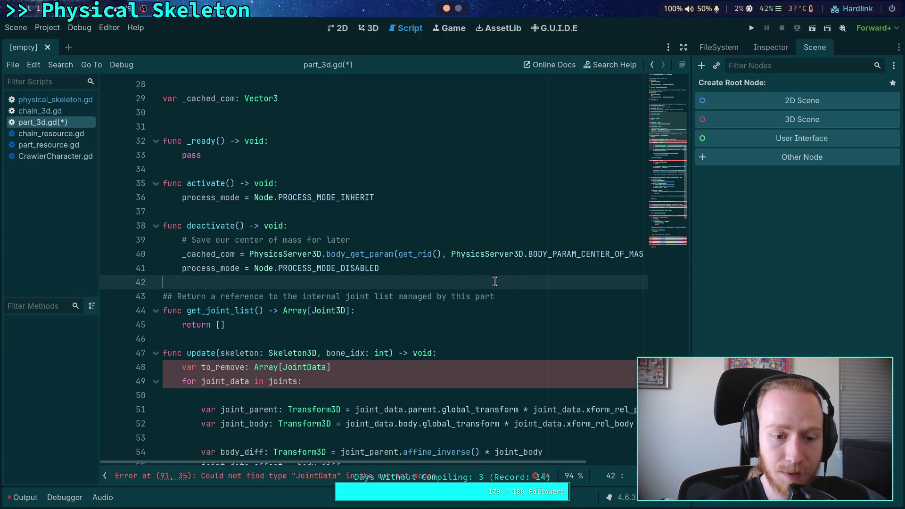
{"action": "left_click", "coordinate": [425, 339]}
{"action": "left_click", "coordinate": [295, 213]}
{"action": "left_click", "coordinate": [428, 266]}
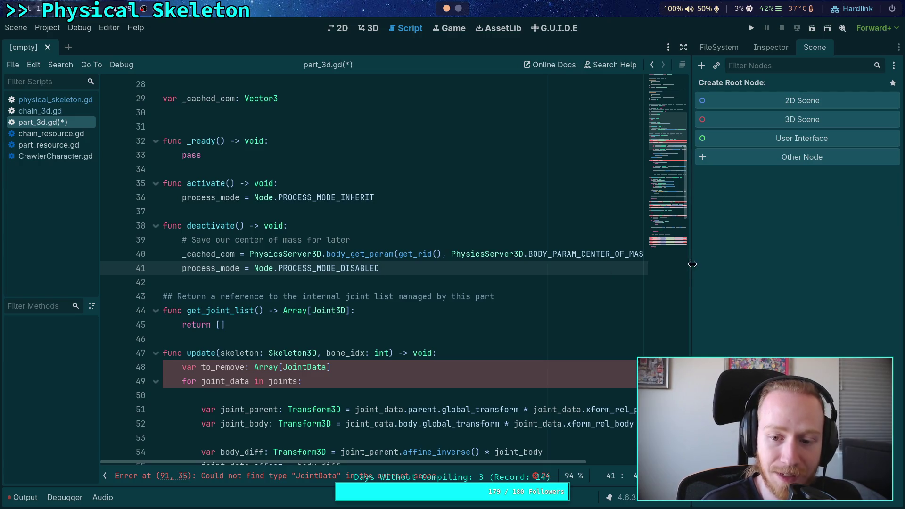
Widen the script editor, review get_joint_list, and open chain_3d.gd to compare
{"action": "left_click_drag", "start_coordinate": [692, 264], "coordinate": [694, 264]}
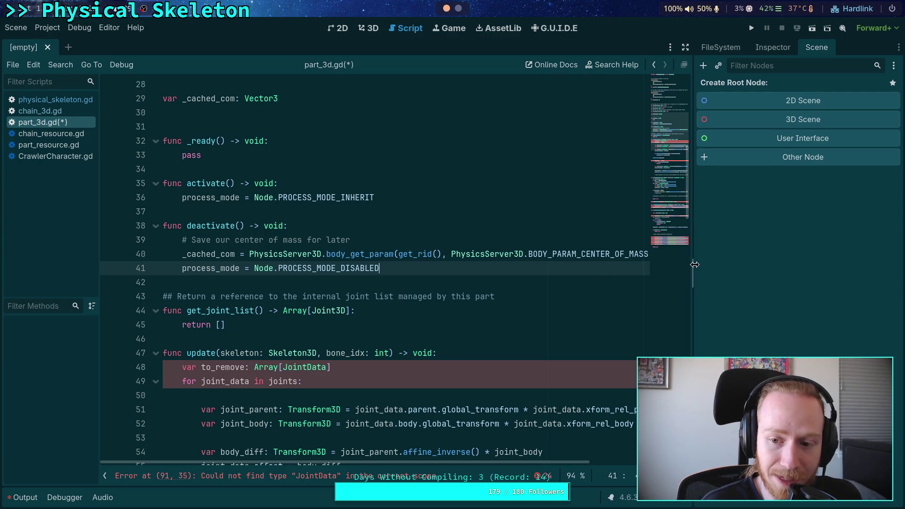
{"action": "left_click", "coordinate": [325, 336]}
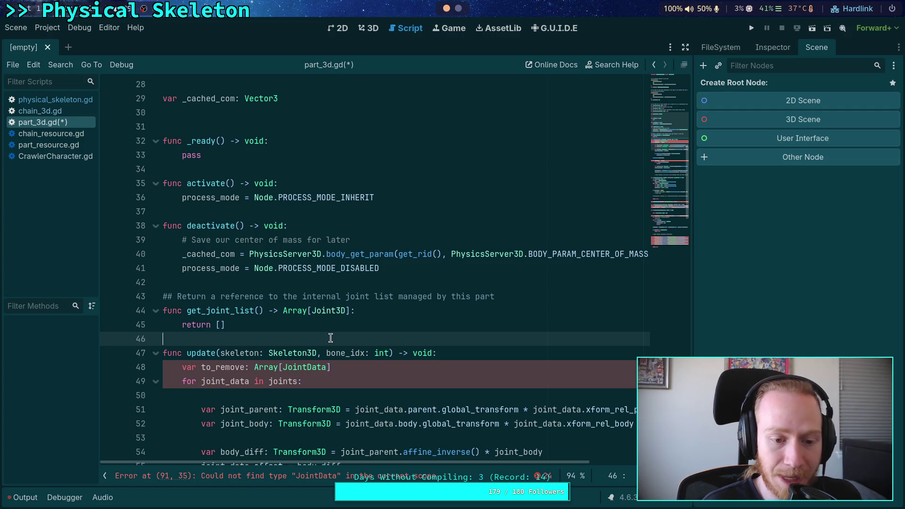
{"action": "left_click", "coordinate": [294, 283]}
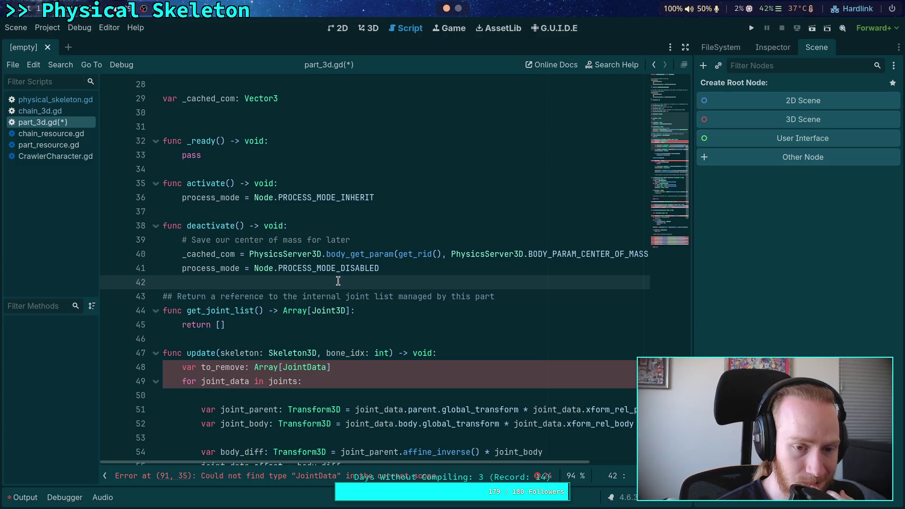
{"action": "left_click", "coordinate": [330, 336]}
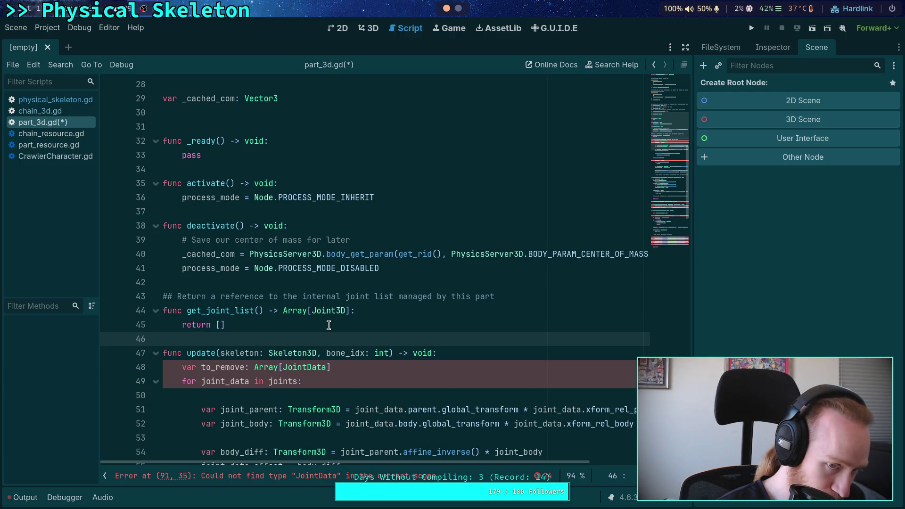
{"action": "left_click", "coordinate": [337, 301]}
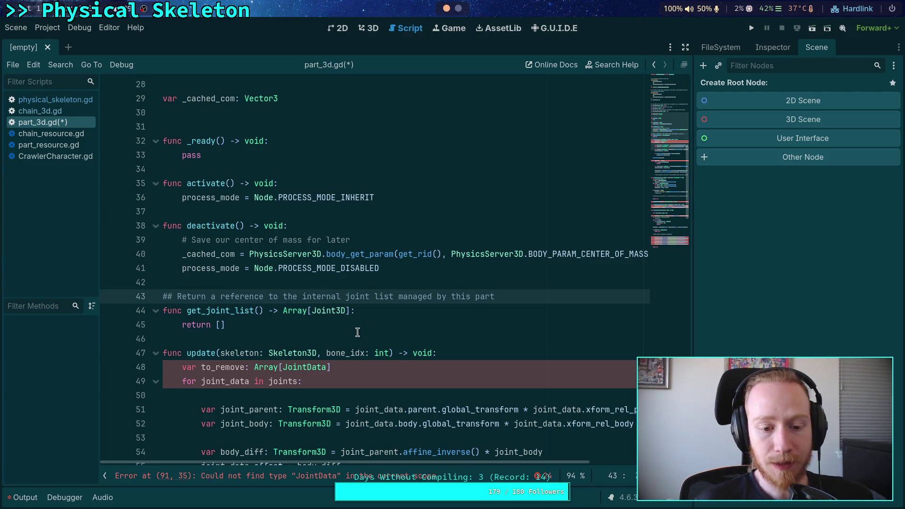
{"action": "left_click", "coordinate": [358, 324]}
{"action": "scroll", "coordinate": [330, 324], "scroll_direction": "down", "scroll_amount": 5}
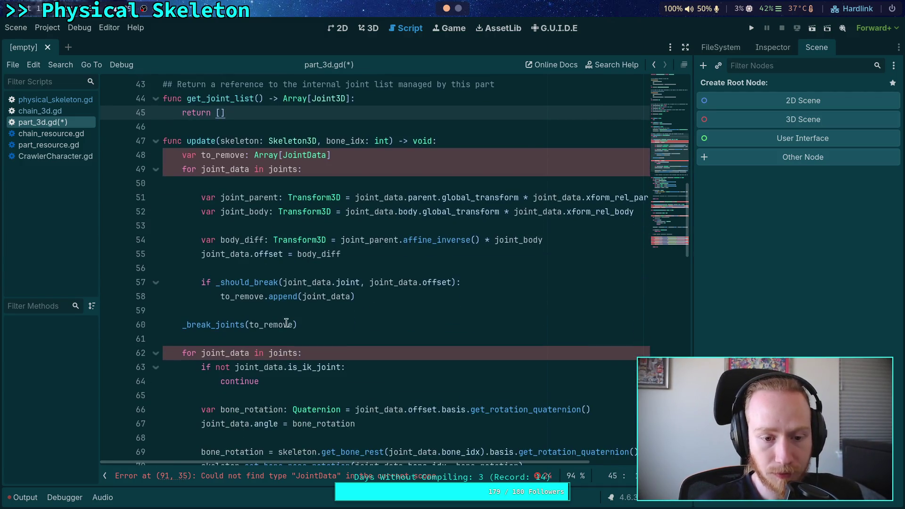
{"action": "left_click", "coordinate": [58, 113]}
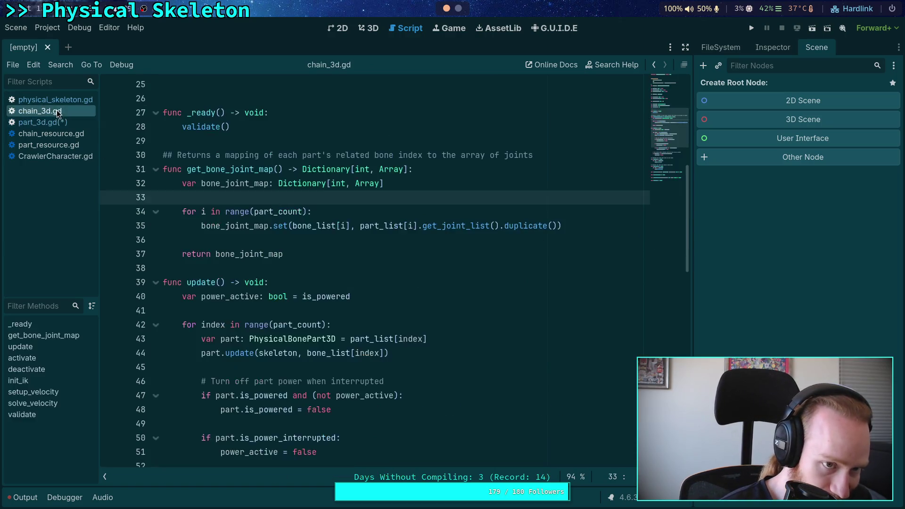
{"action": "scroll", "coordinate": [281, 208], "scroll_direction": "up", "scroll_amount": 4}
{"action": "scroll", "coordinate": [283, 212], "scroll_direction": "down", "scroll_amount": 13}
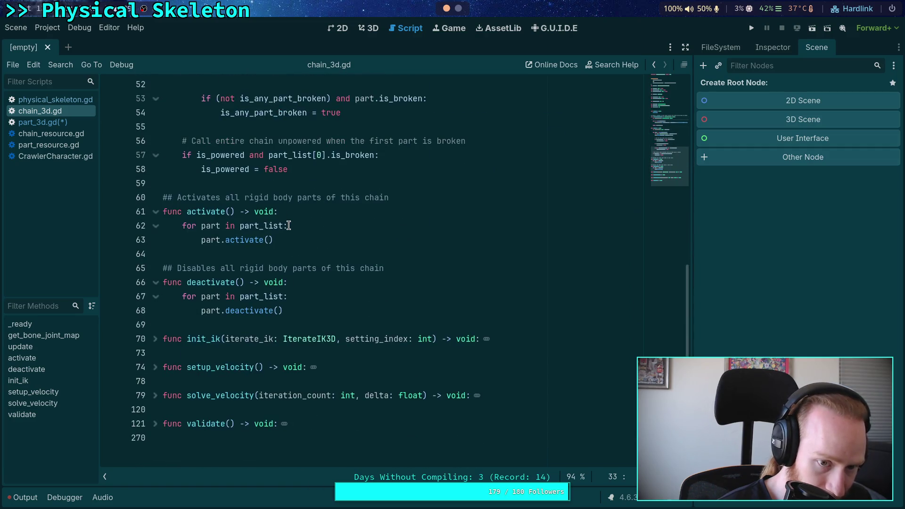
{"action": "left_click", "coordinate": [229, 211]}
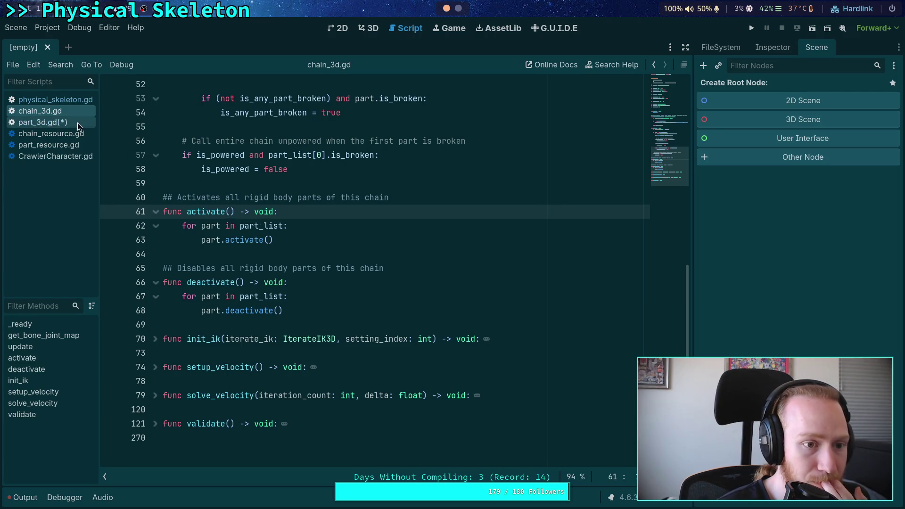
{"action": "left_click", "coordinate": [69, 101]}
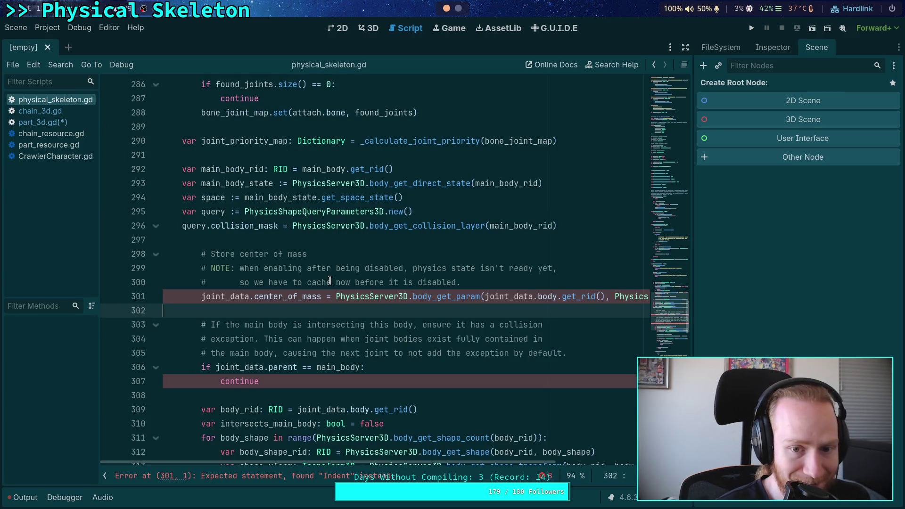
Highlight every use of main_body_state while scrolling through physical_skeleton.gd
{"action": "scroll", "coordinate": [330, 279], "scroll_direction": "up", "scroll_amount": 3}
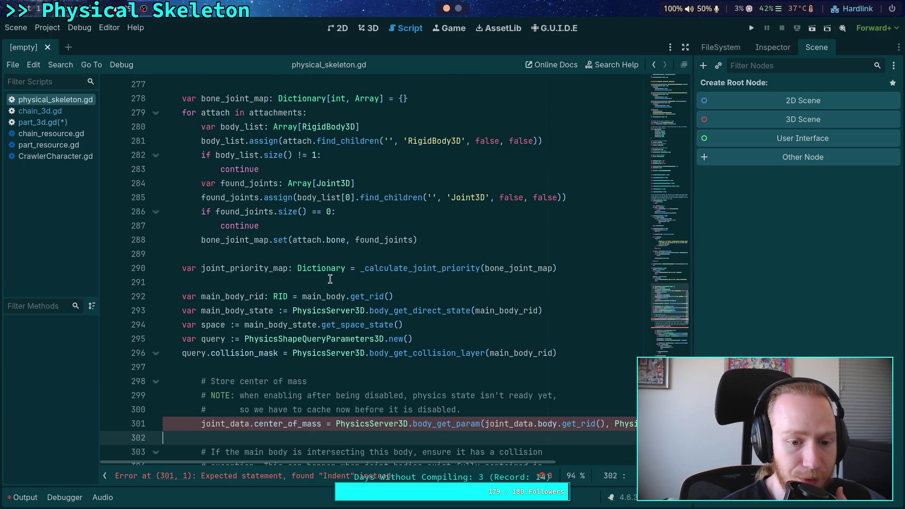
{"action": "double_click", "coordinate": [223, 310]}
{"action": "scroll", "coordinate": [307, 306], "scroll_direction": "up", "scroll_amount": 2}
{"action": "scroll", "coordinate": [373, 303], "scroll_direction": "down", "scroll_amount": 8}
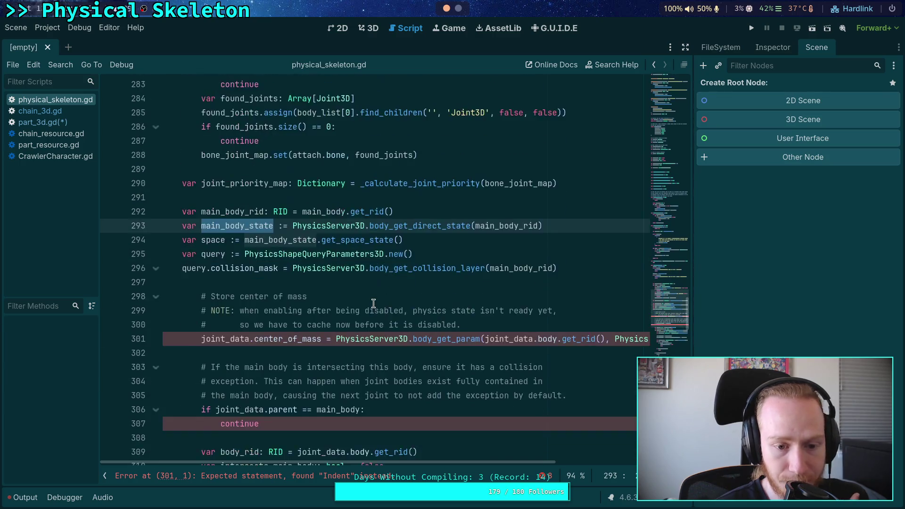
{"action": "scroll", "coordinate": [374, 303], "scroll_direction": "down", "scroll_amount": 20}
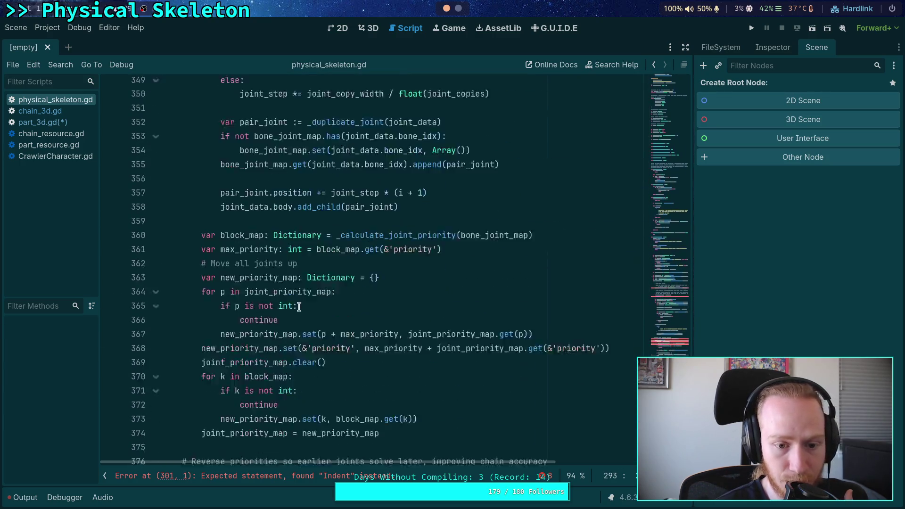
{"action": "scroll", "coordinate": [292, 303], "scroll_direction": "down", "scroll_amount": 8}
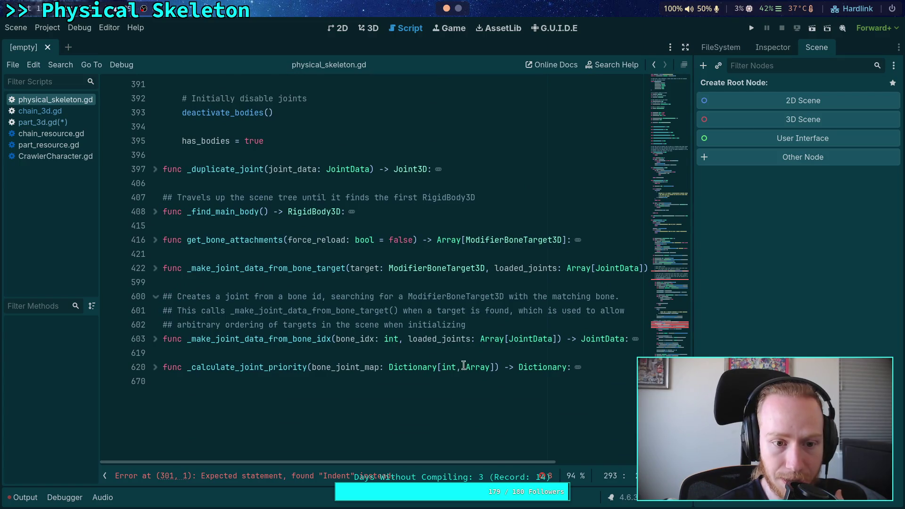
{"action": "scroll", "coordinate": [306, 281], "scroll_direction": "up", "scroll_amount": 20}
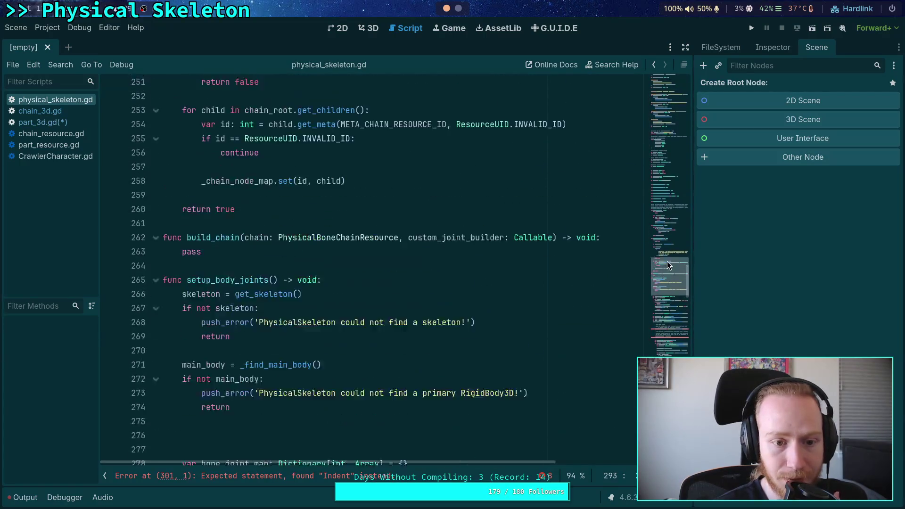
{"action": "scroll", "coordinate": [305, 282], "scroll_direction": "up", "scroll_amount": 20}
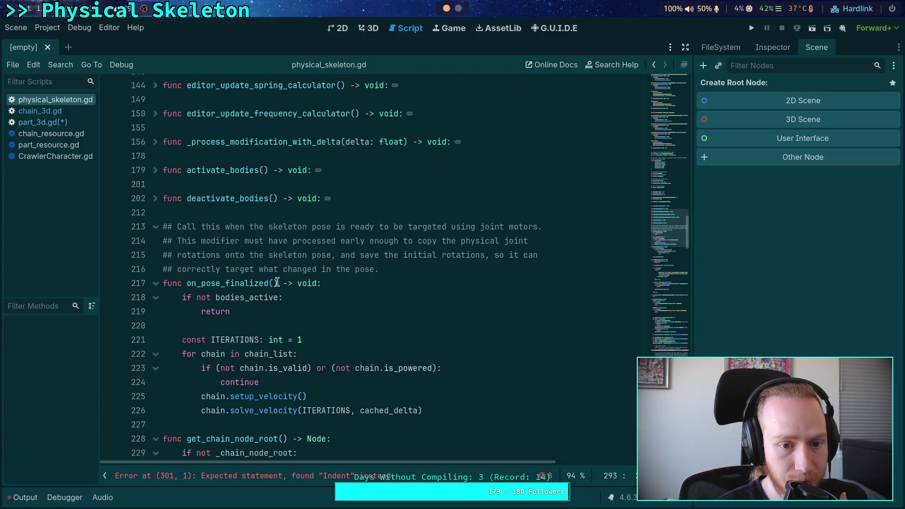
Unfold activate_bodies and deactivate_bodies, highlighting each body reference in deactivate_bodies
{"action": "left_click", "coordinate": [155, 213]}
{"action": "scroll", "coordinate": [170, 257], "scroll_direction": "down", "scroll_amount": 5}
{"action": "left_click", "coordinate": [155, 325]}
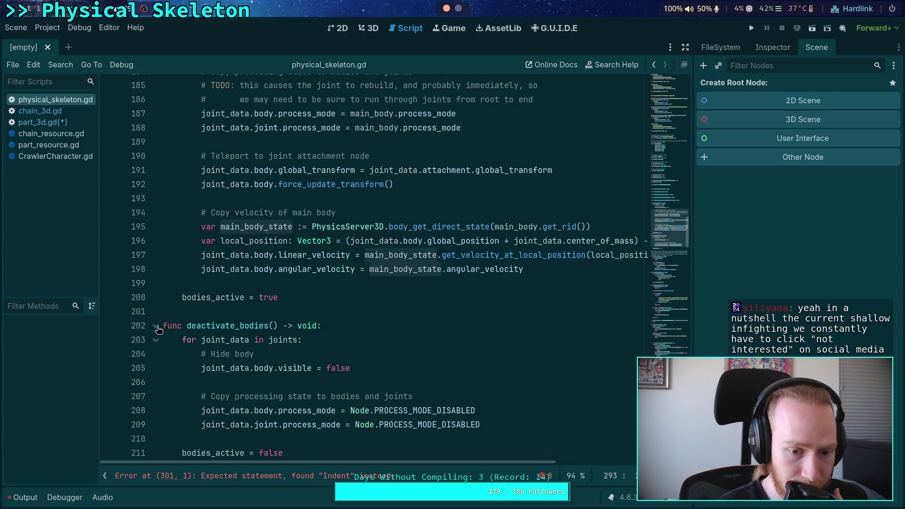
{"action": "scroll", "coordinate": [190, 317], "scroll_direction": "down", "scroll_amount": 3}
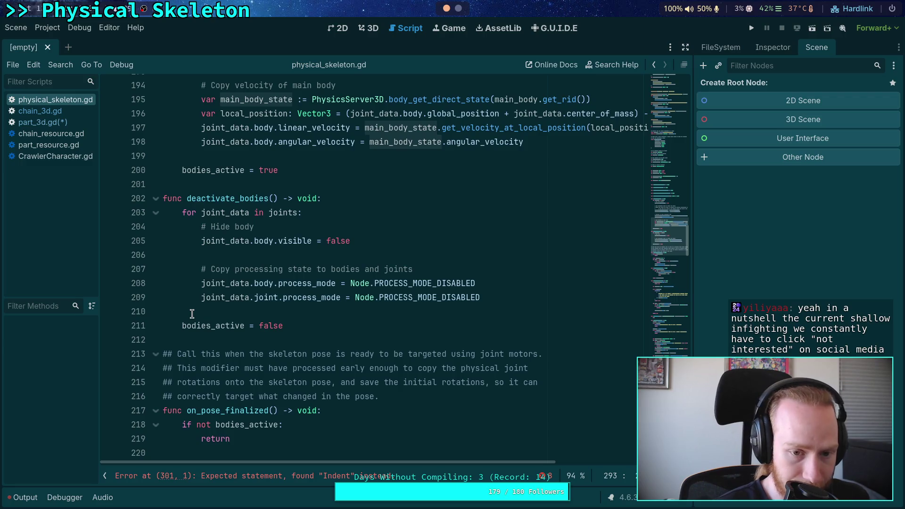
{"action": "double_click", "coordinate": [265, 241]}
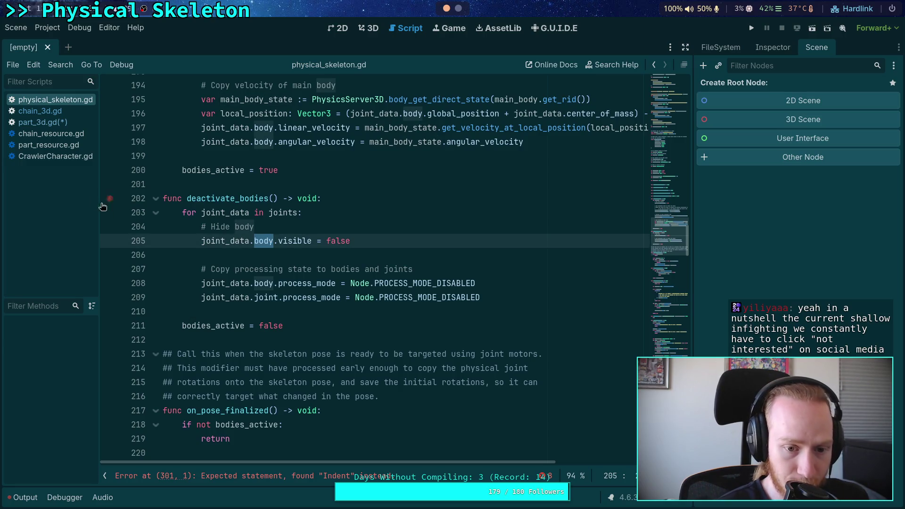
Return to part_3d.gd with the caret at the end of the activate() declaration
{"action": "left_click", "coordinate": [56, 121]}
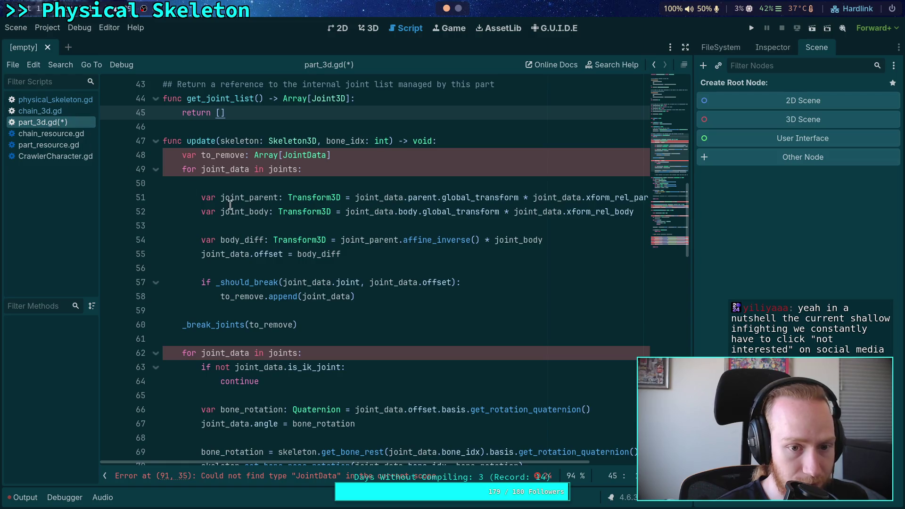
{"action": "scroll", "coordinate": [243, 211], "scroll_direction": "down", "scroll_amount": 7}
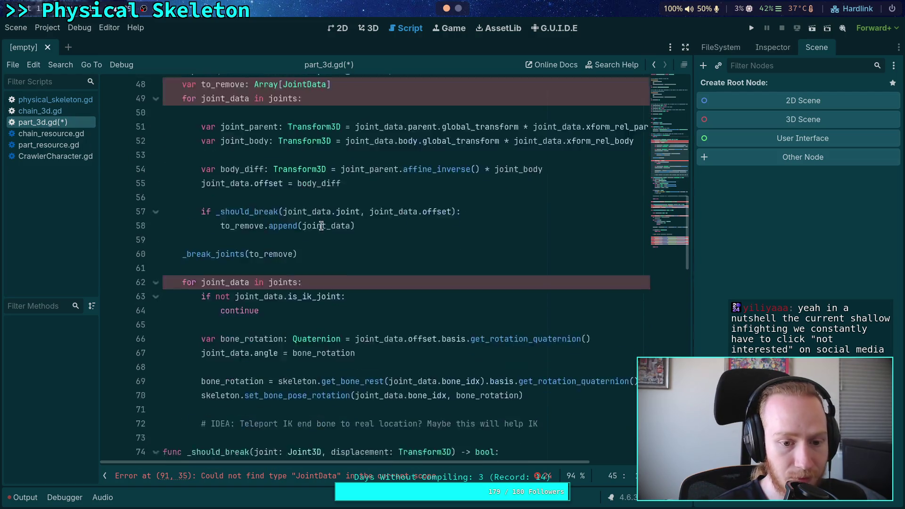
{"action": "scroll", "coordinate": [320, 226], "scroll_direction": "down", "scroll_amount": 6}
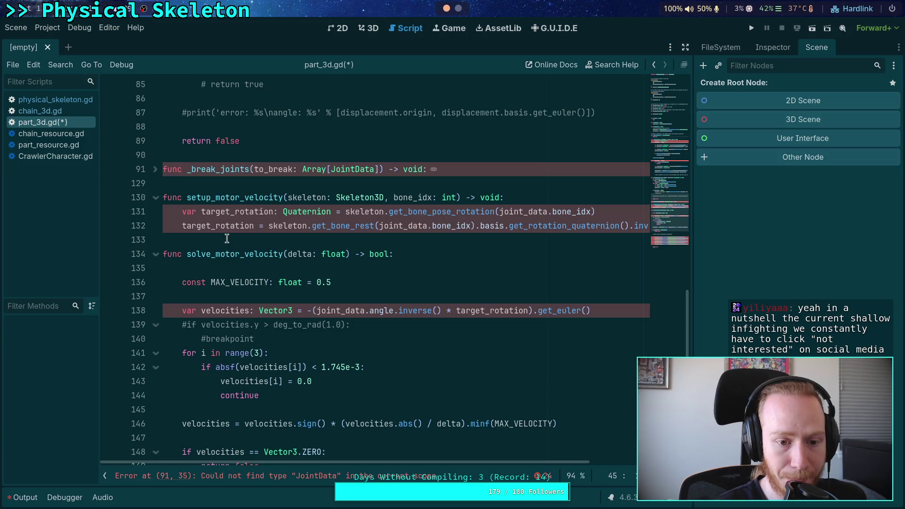
{"action": "scroll", "coordinate": [229, 236], "scroll_direction": "up", "scroll_amount": 15}
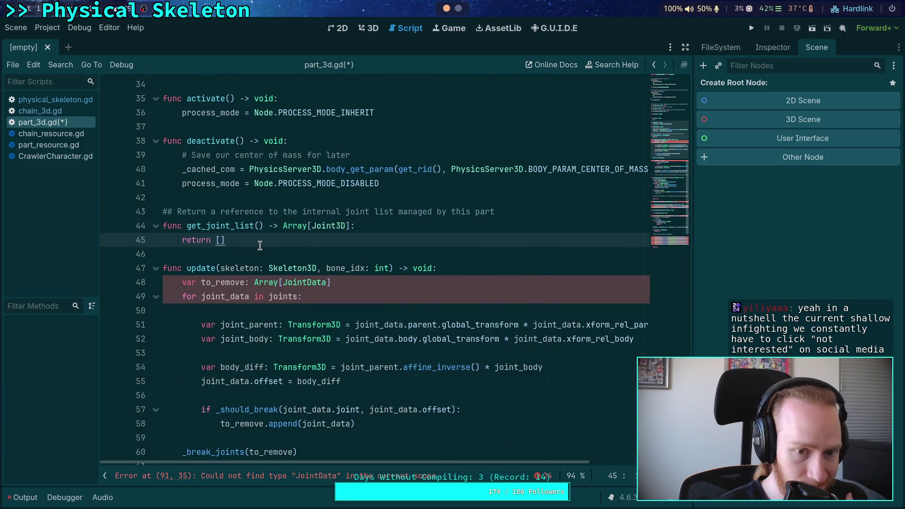
{"action": "scroll", "coordinate": [260, 245], "scroll_direction": "up", "scroll_amount": 3}
{"action": "left_click", "coordinate": [423, 213]}
{"action": "left_click", "coordinate": [415, 219]}
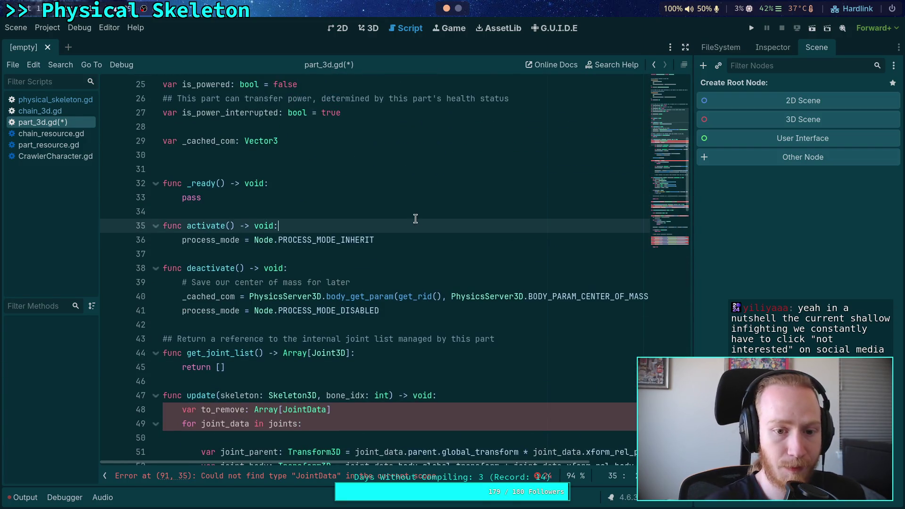
Add a visible = true line inside activate() in part_3d.gd
{"action": "key", "text": "Return"}
{"action": "type", "text": "visibl"}
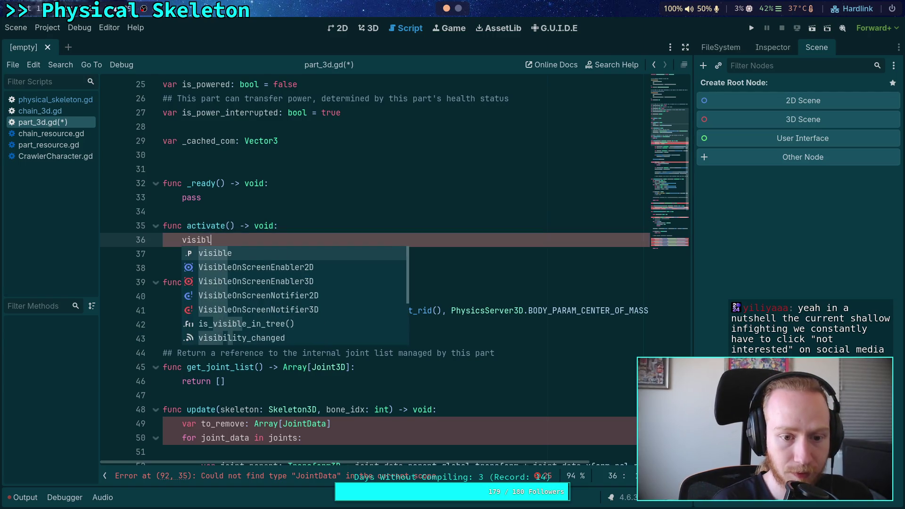
{"action": "type", "text": "e = false"}
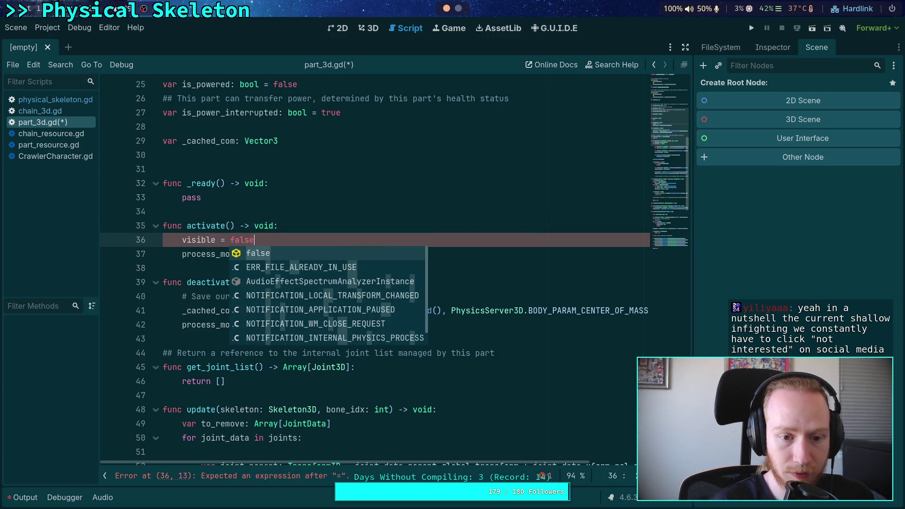
{"action": "key", "text": "Escape"}
{"action": "double_click", "coordinate": [237, 241]}
{"action": "type", "text": "true"}
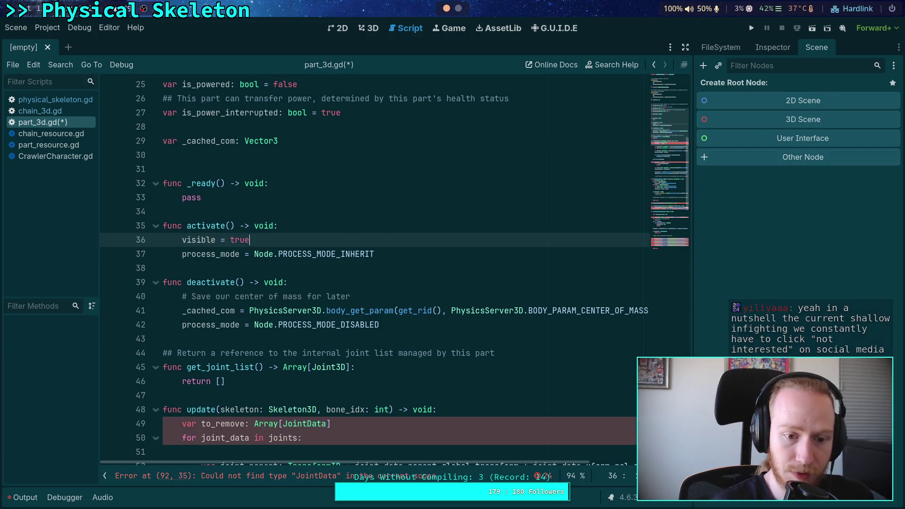
Add visible = false below the center-of-mass line in deactivate() and save
{"action": "left_click", "coordinate": [435, 313]}
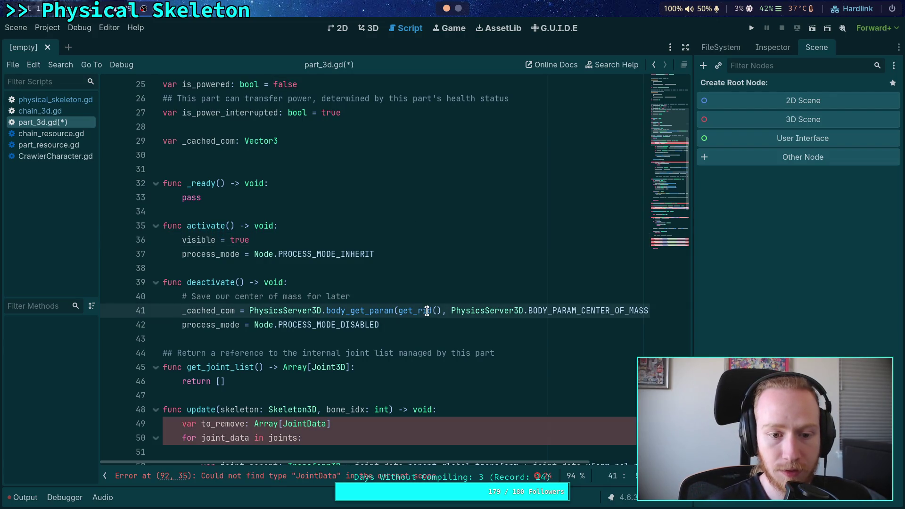
{"action": "key", "text": "End"}
{"action": "key", "text": "Return"}
{"action": "type", "text": "visible = false"}
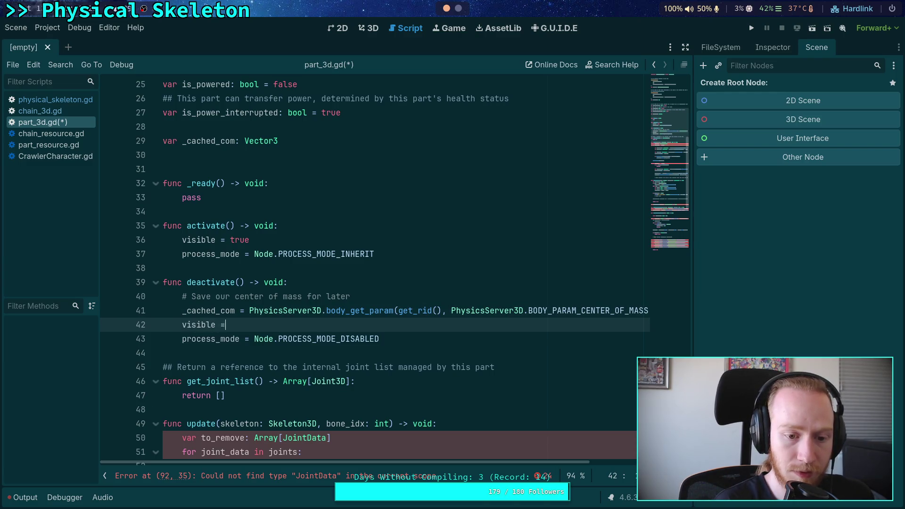
{"action": "key", "text": "ctrl+s"}
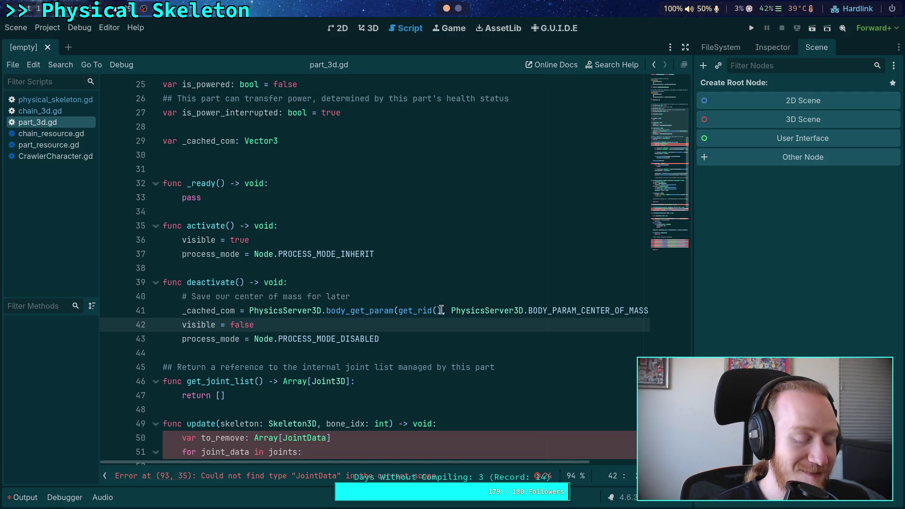
{"action": "left_click", "coordinate": [353, 348]}
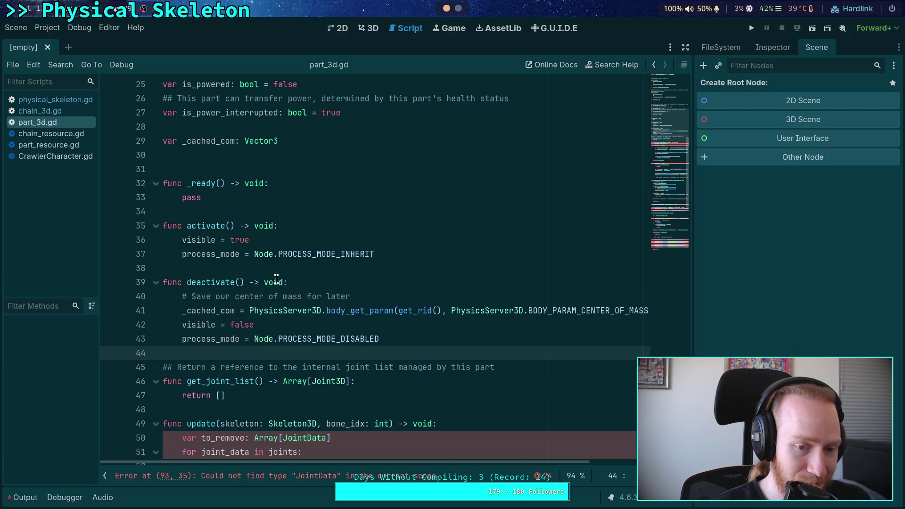
Read the PROCESS_MODE_DISABLED documentation in deactivate(), then bring up chain_3d.gd for comparison
{"action": "left_click", "coordinate": [295, 272]}
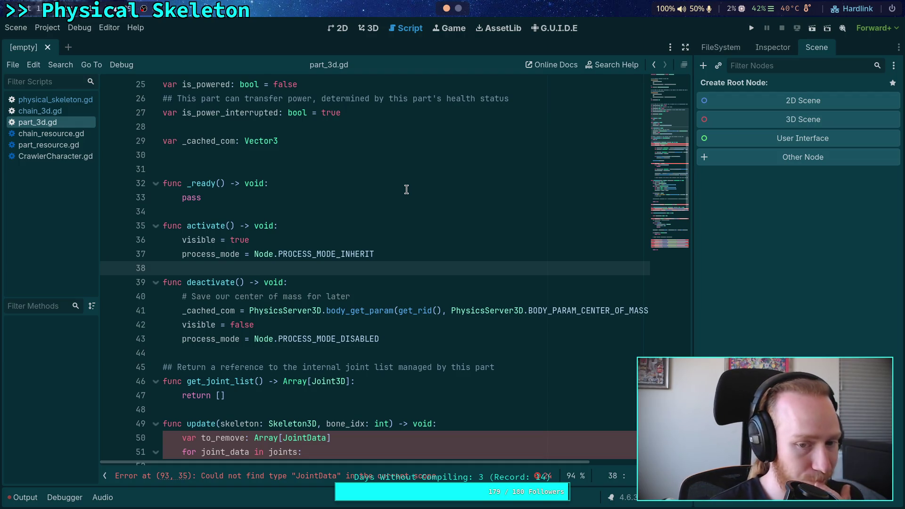
{"action": "left_click", "coordinate": [357, 358]}
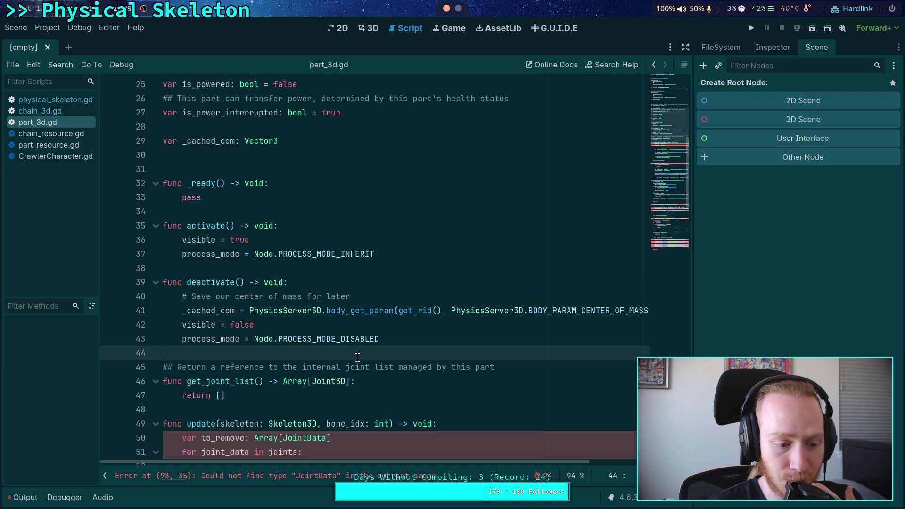
{"action": "left_click", "coordinate": [317, 319]}
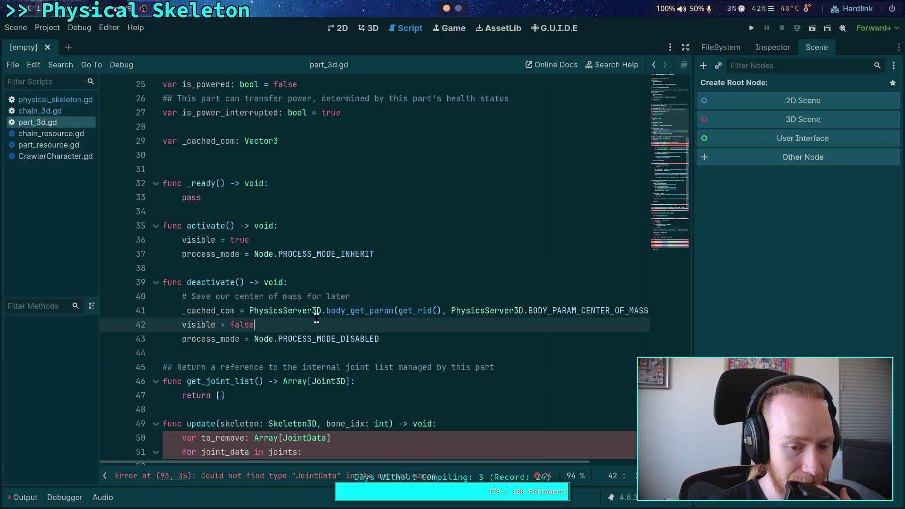
{"action": "mouse_move", "coordinate": [286, 343]}
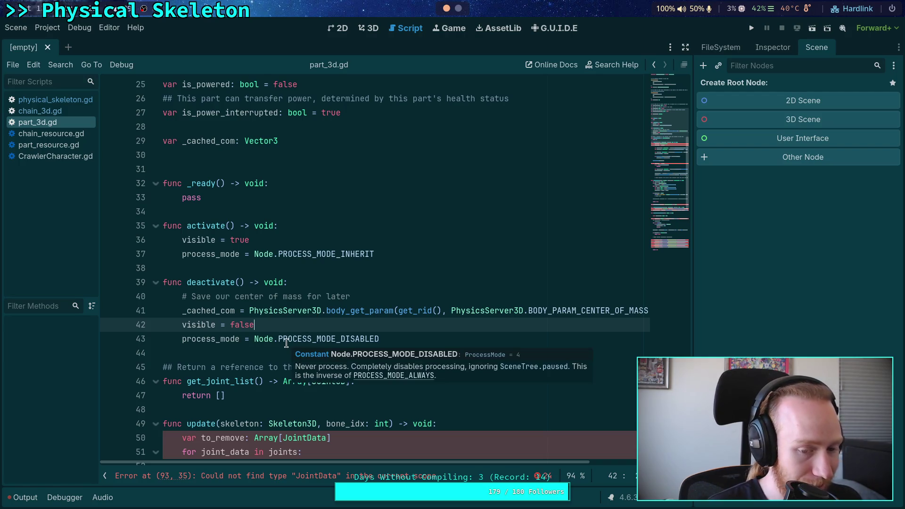
{"action": "left_click", "coordinate": [233, 348]}
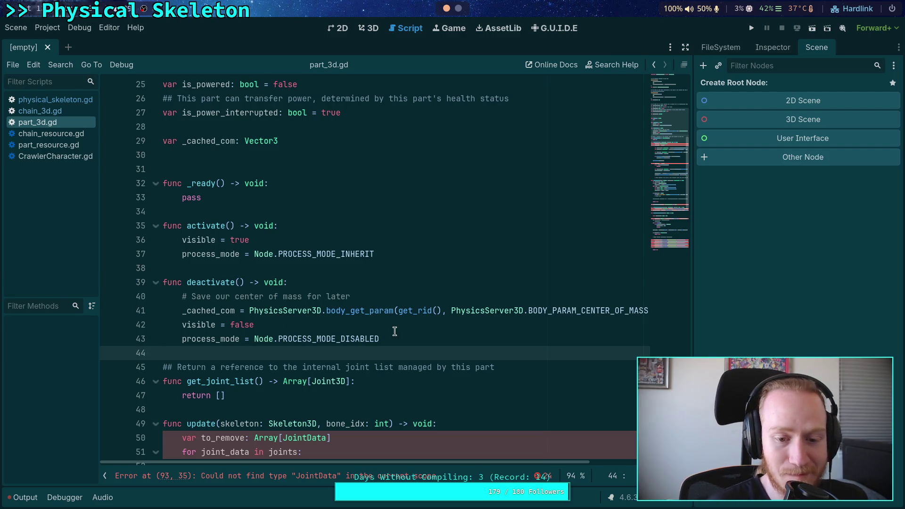
{"action": "left_click", "coordinate": [432, 336]}
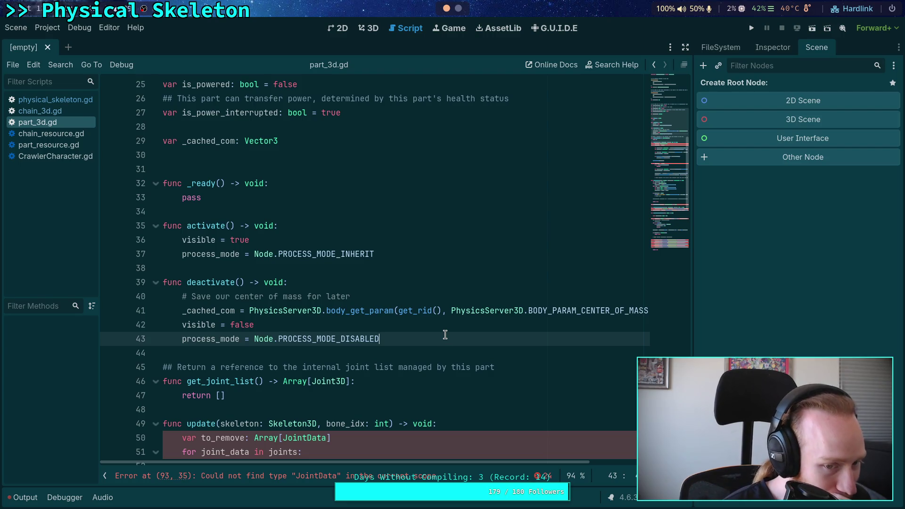
{"action": "left_click", "coordinate": [34, 110]}
{"action": "left_click", "coordinate": [191, 254]}
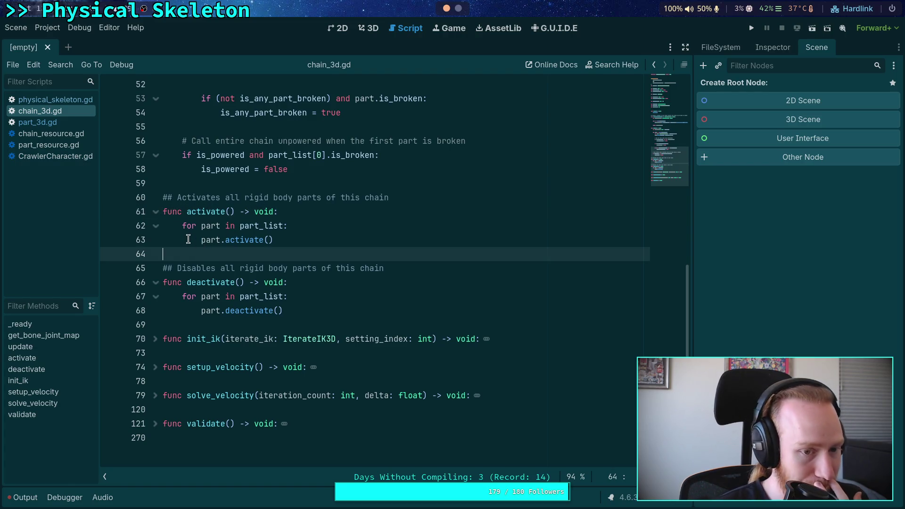
Glance at chain_resource.gd, then go back to part_3d.gd
{"action": "left_click", "coordinate": [60, 135]}
{"action": "left_click", "coordinate": [60, 122]}
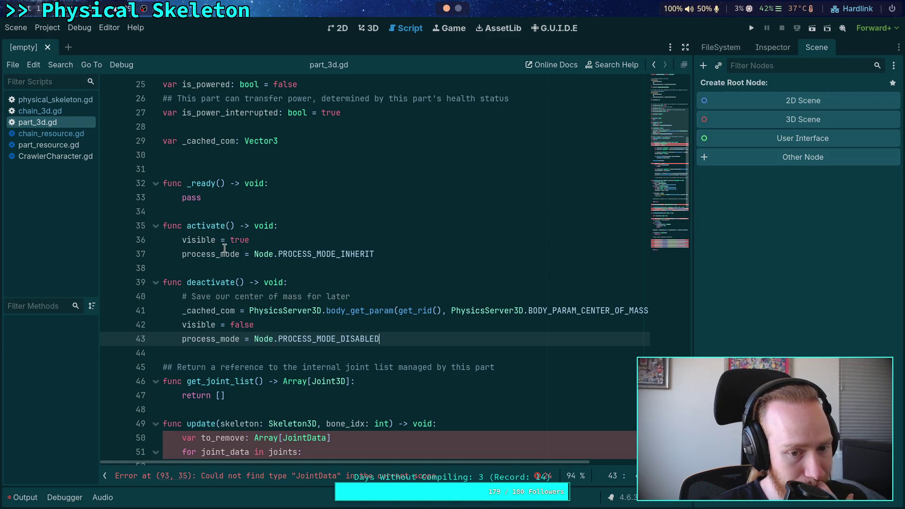
Check the PROCESS_MODE_DISABLED tooltip beside visible = false, then switch to chain_3d.gd
{"action": "left_click", "coordinate": [252, 325]}
{"action": "mouse_move", "coordinate": [342, 336]}
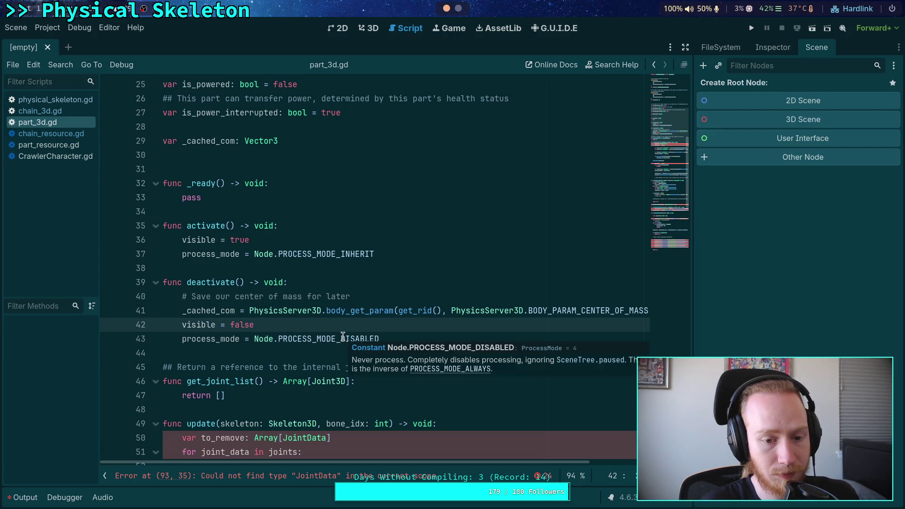
{"action": "key", "text": "Up"}
{"action": "key", "text": "Up"}
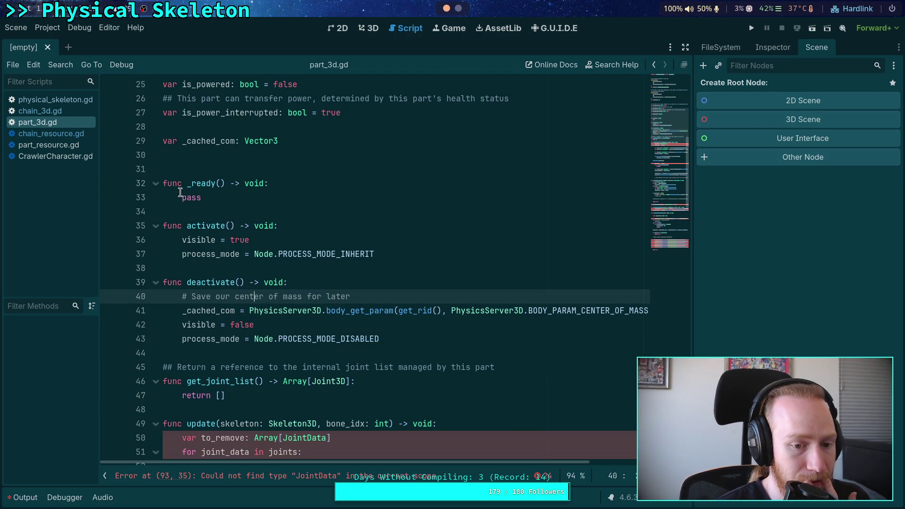
{"action": "left_click", "coordinate": [71, 115]}
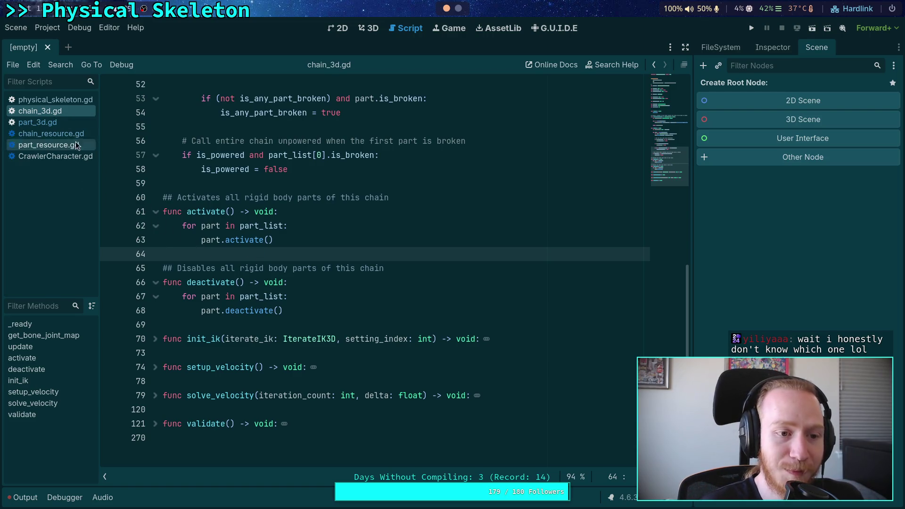
{"action": "left_click", "coordinate": [60, 134]}
{"action": "left_click", "coordinate": [217, 226]}
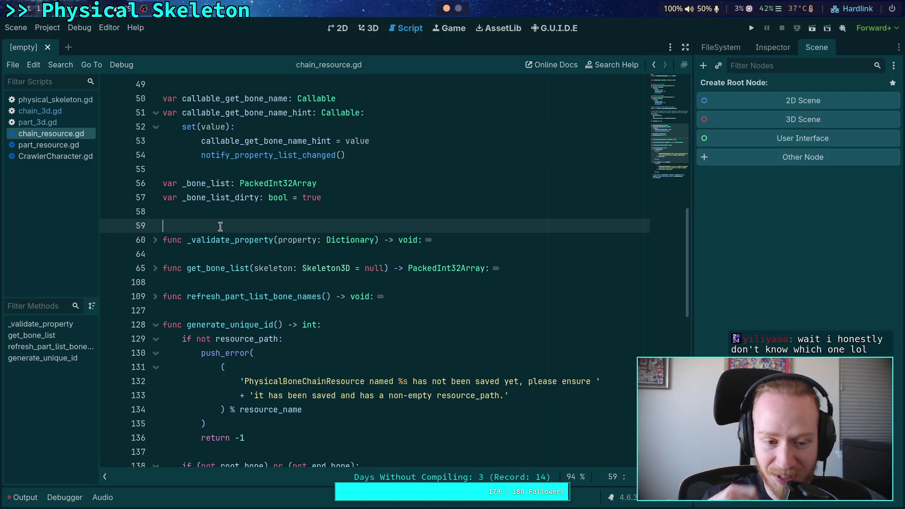
{"action": "left_click", "coordinate": [56, 111]}
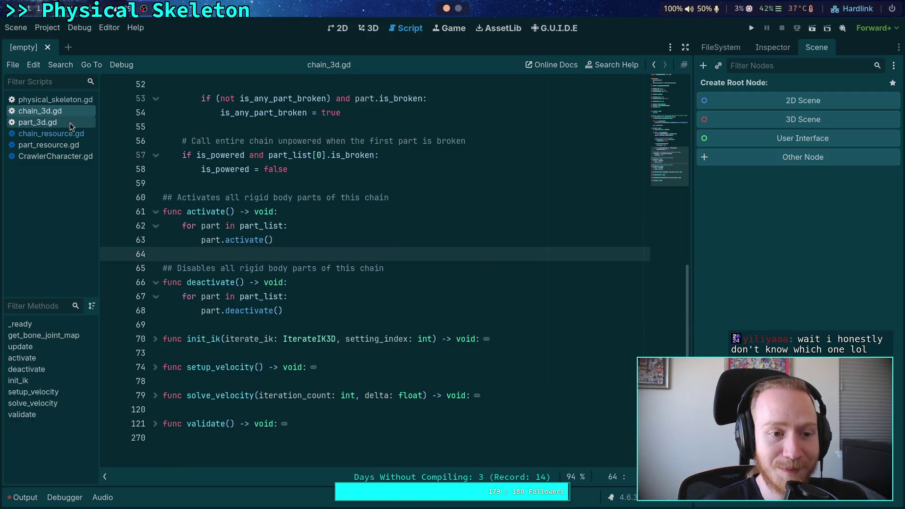